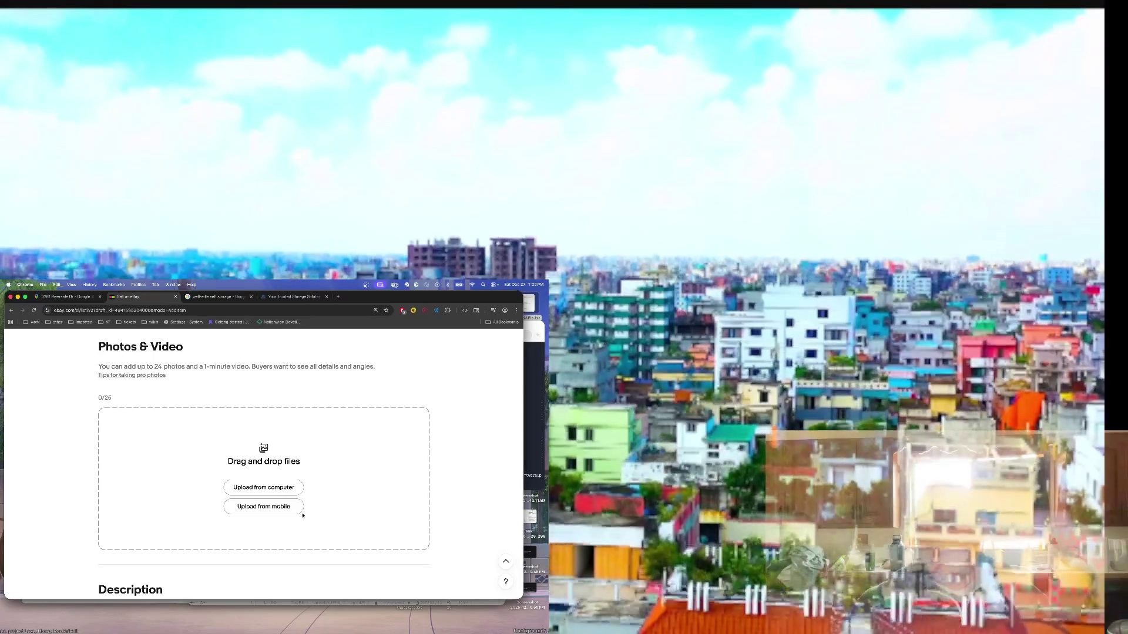
# Accept the six AirDropped magazine photos into Downloads and place that window over the eBay page
pyautogui.moveTo(375, 628)
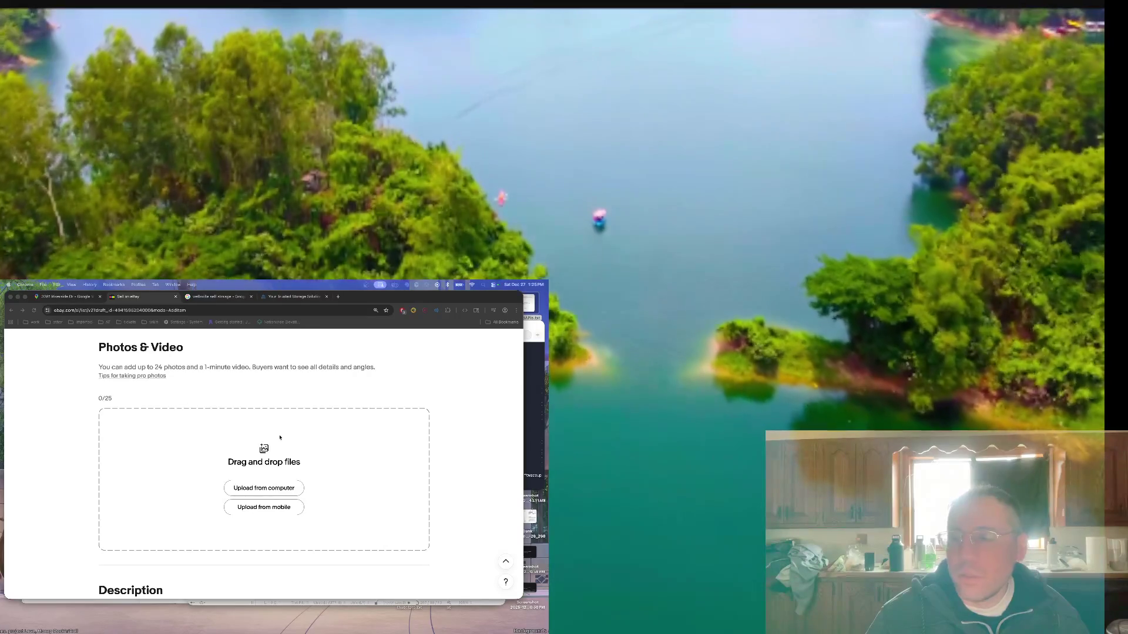
pyautogui.scroll(1, 274, 438)
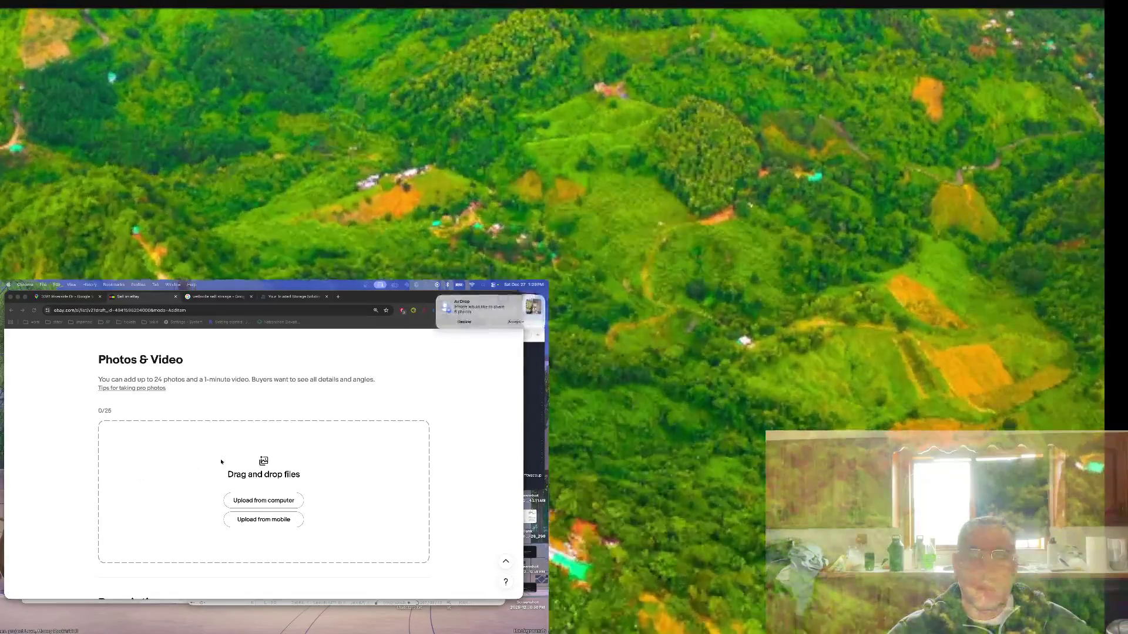
pyautogui.click(513, 322)
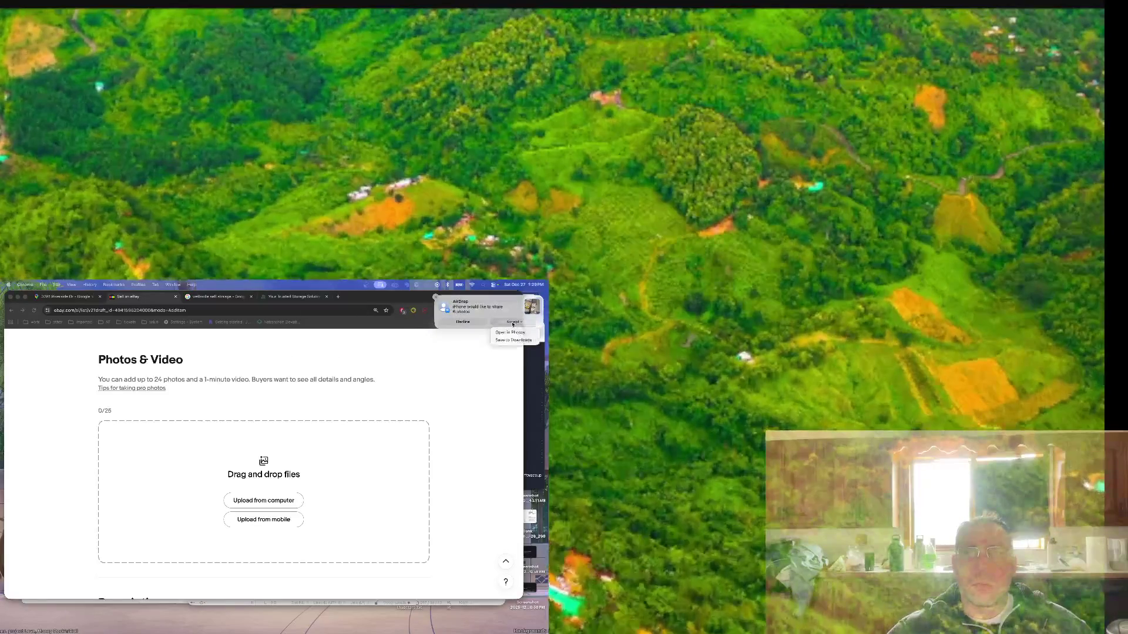
pyautogui.click(505, 340)
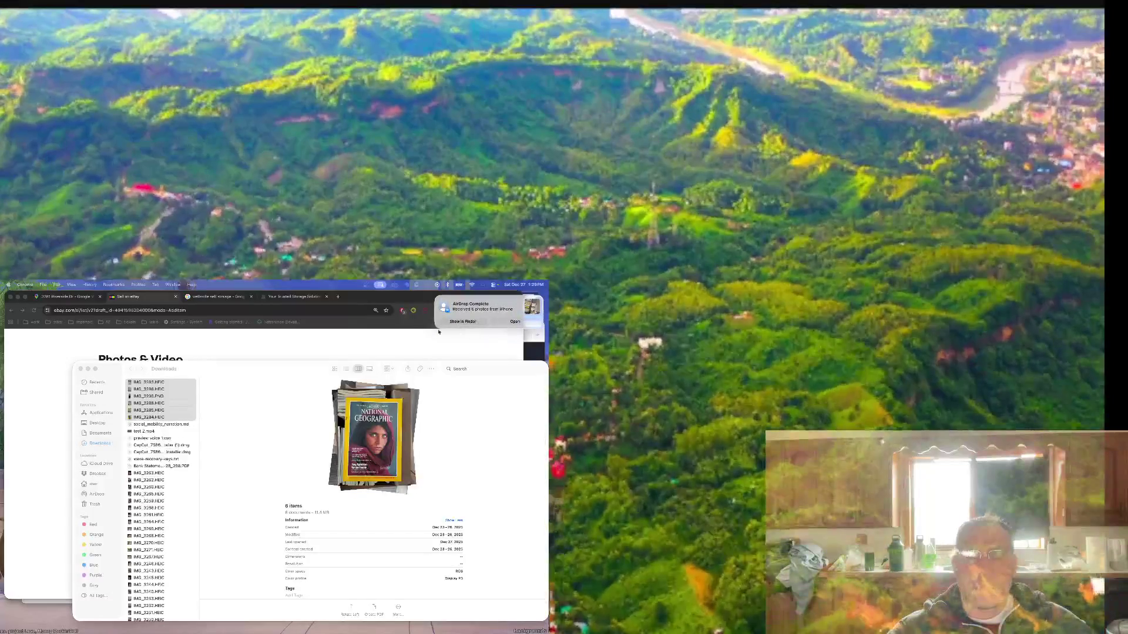
pyautogui.moveTo(230, 366)
pyautogui.mouseDown()
pyautogui.moveTo(364, 431)
pyautogui.moveTo(426, 440)
pyautogui.moveTo(206, 377)
pyautogui.mouseUp()
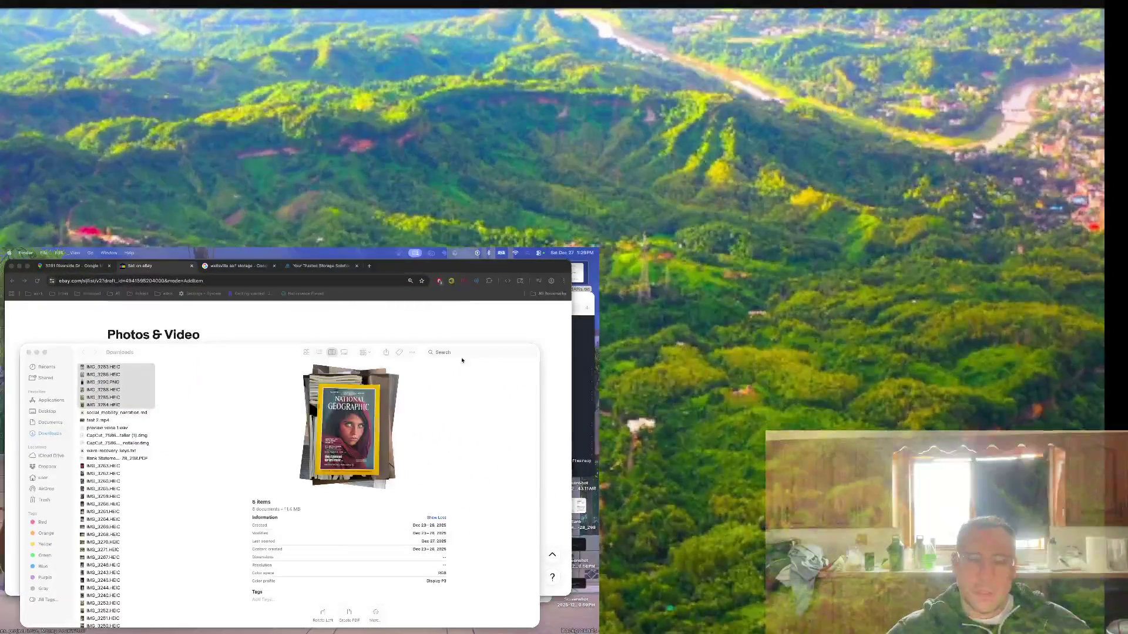
# Arrange the Chrome and Finder windows and drop the six photos into the listing's upload area
pyautogui.moveTo(216, 353)
pyautogui.mouseDown()
pyautogui.moveTo(278, 376)
pyautogui.moveTo(485, 395)
pyautogui.mouseUp()
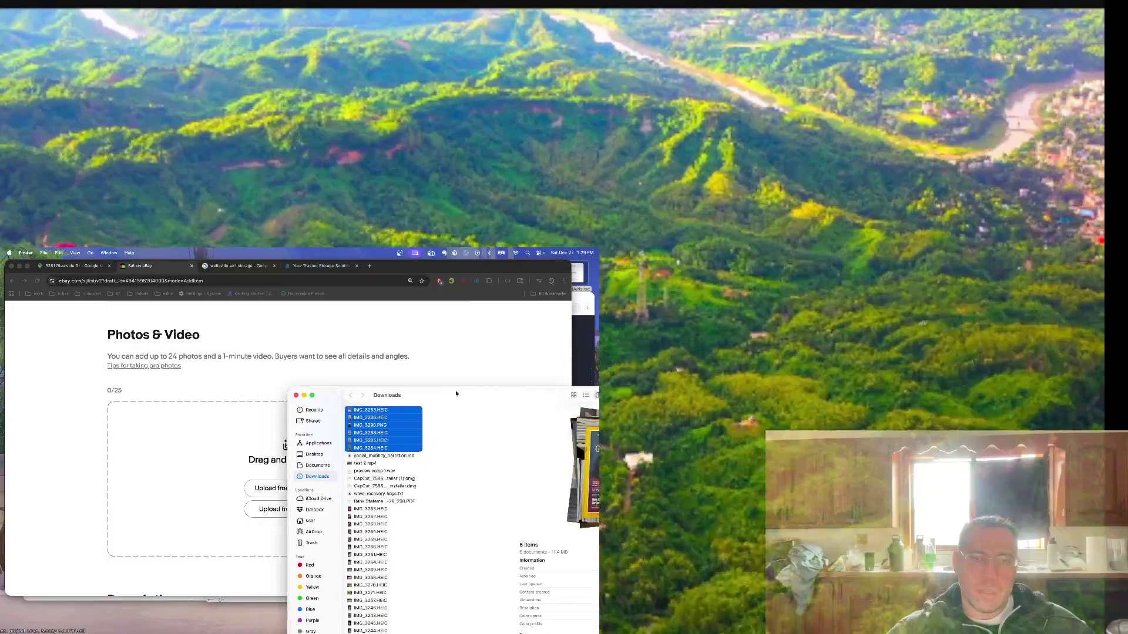
pyautogui.moveTo(486, 265)
pyautogui.mouseDown()
pyautogui.moveTo(375, 268)
pyautogui.moveTo(409, 266)
pyautogui.mouseUp()
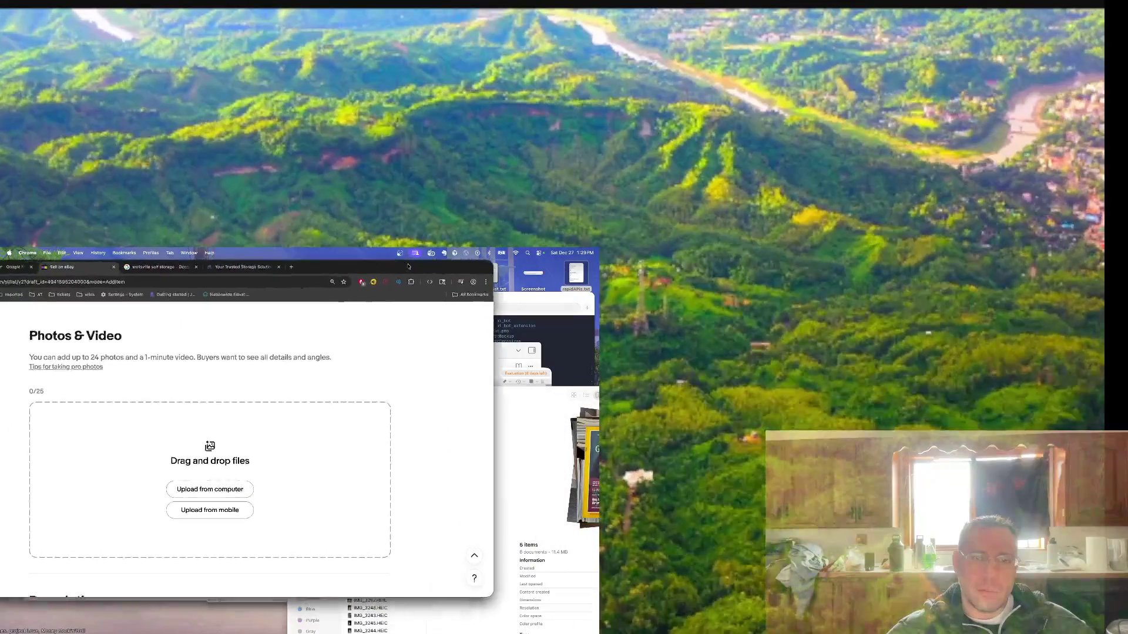
pyautogui.moveTo(492, 263)
pyautogui.mouseDown()
pyautogui.moveTo(320, 301)
pyautogui.moveTo(443, 286)
pyautogui.moveTo(387, 269)
pyautogui.mouseUp()
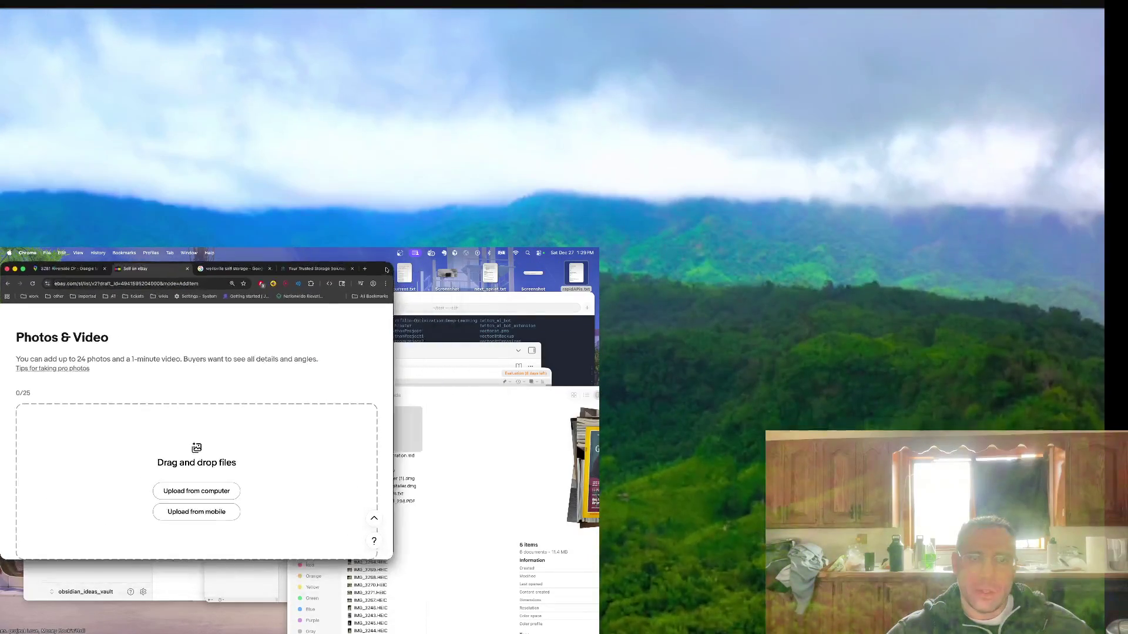
pyautogui.click(489, 393)
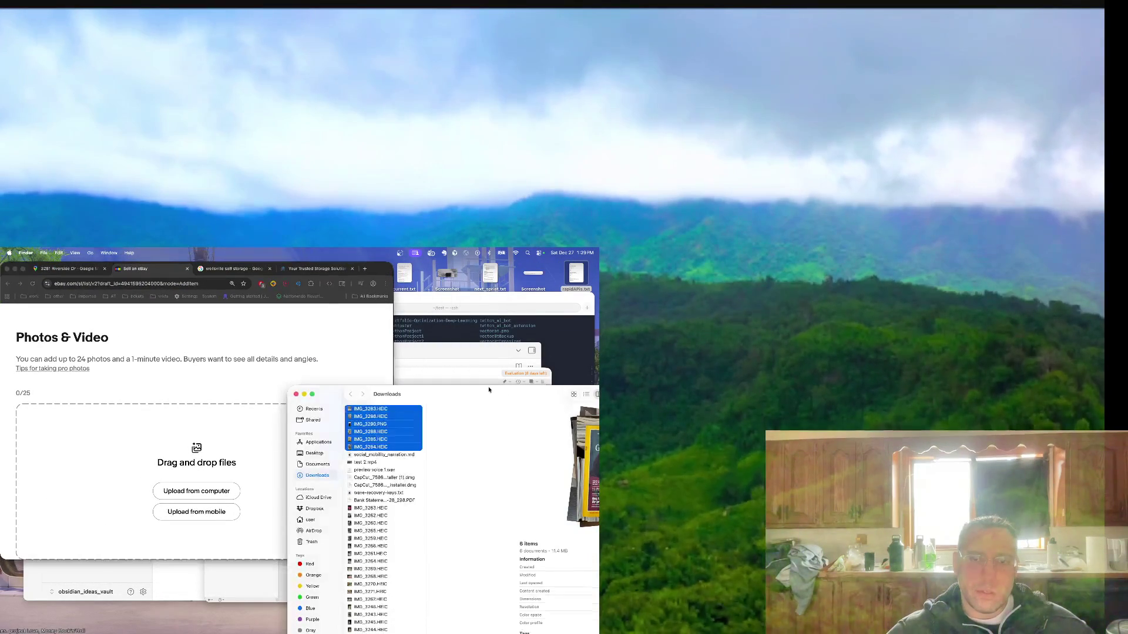
pyautogui.moveTo(403, 423)
pyautogui.mouseDown()
pyautogui.moveTo(229, 461)
pyautogui.moveTo(241, 467)
pyautogui.mouseUp()
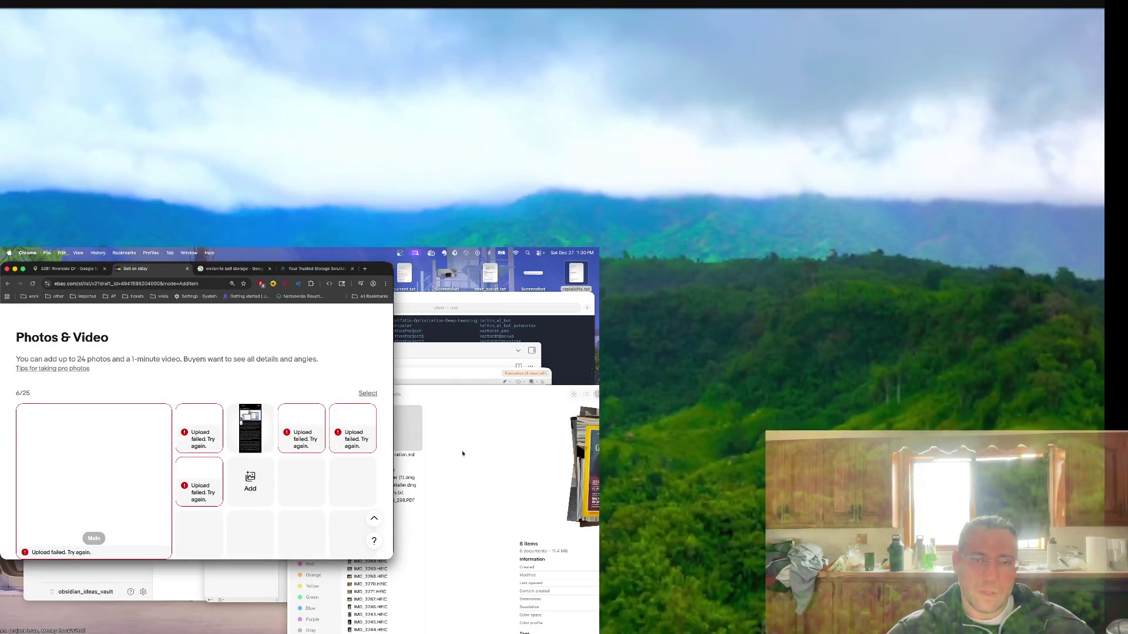
# Delete all six failed photo uploads so Photos & Video returns to 0/25
pyautogui.click(263, 415)
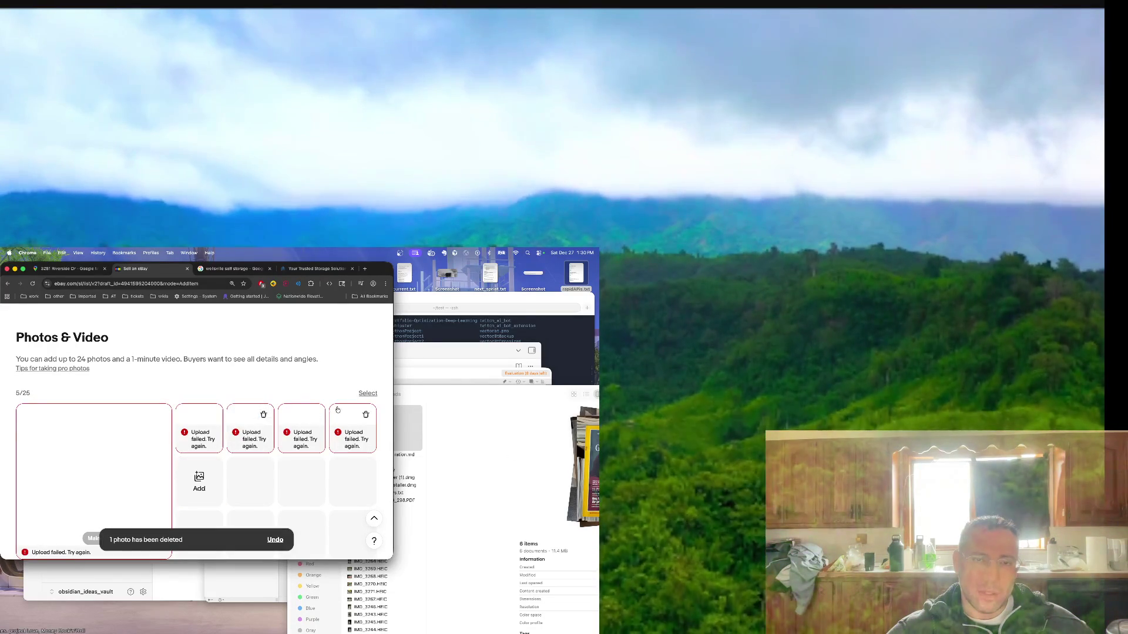
pyautogui.scroll(-2, 346, 405)
pyautogui.scroll(3, 355, 403)
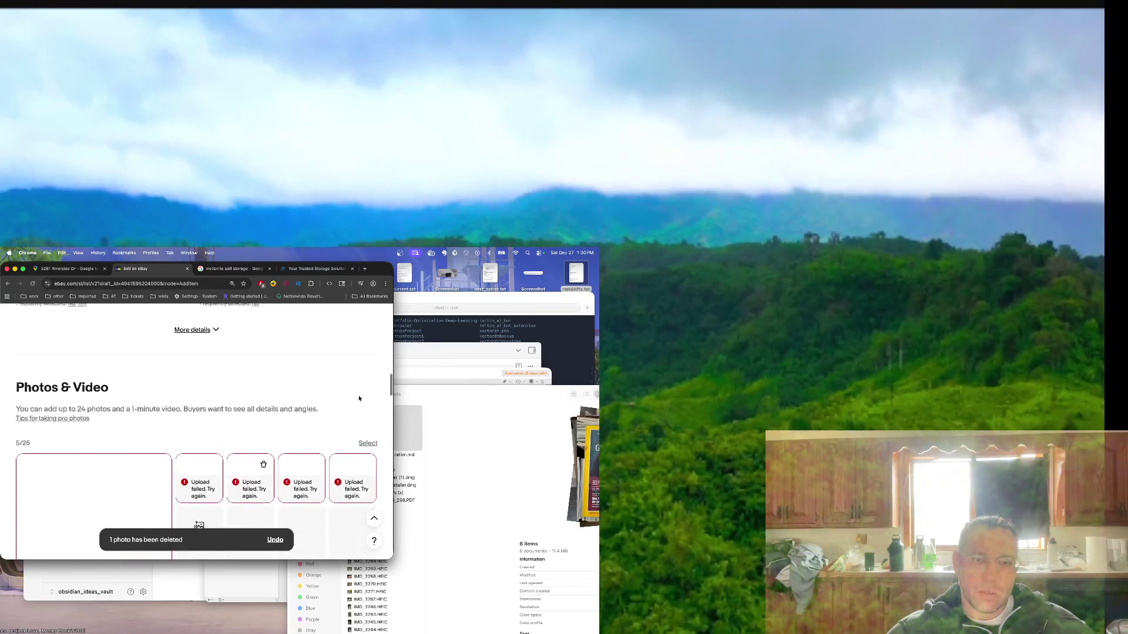
pyautogui.scroll(-3, 358, 398)
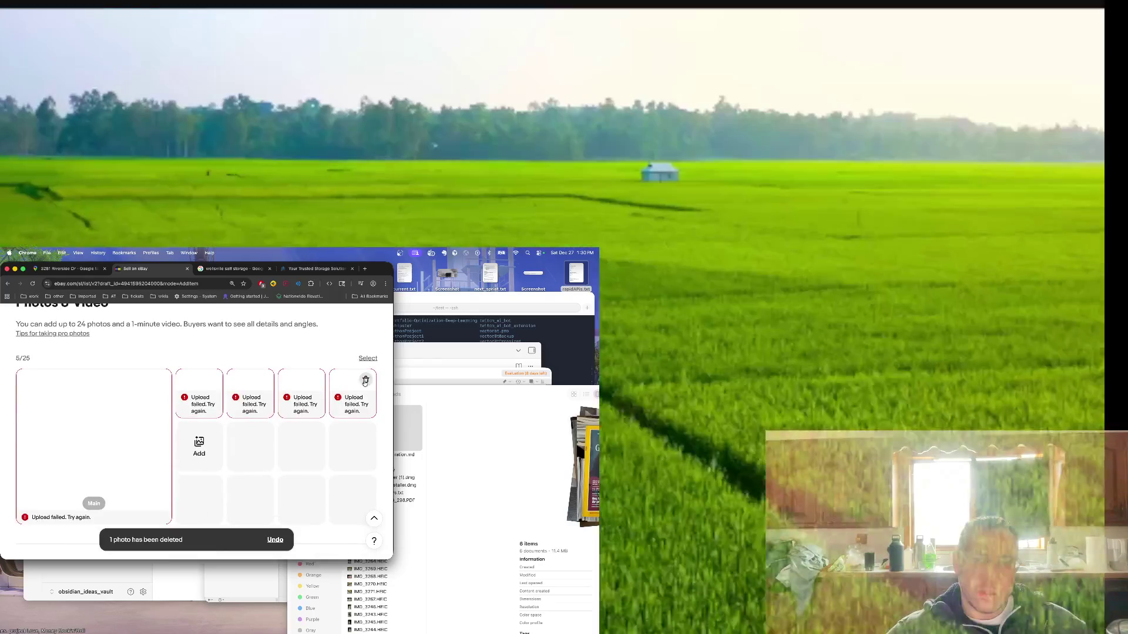
pyautogui.click(316, 380)
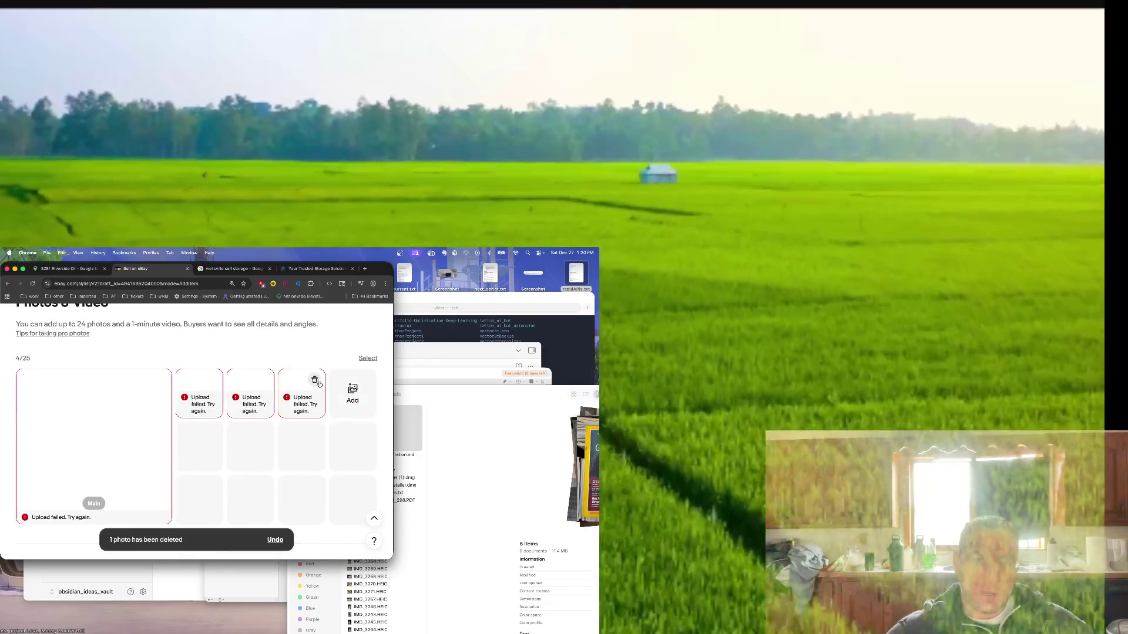
pyautogui.click(315, 380)
pyautogui.click(263, 380)
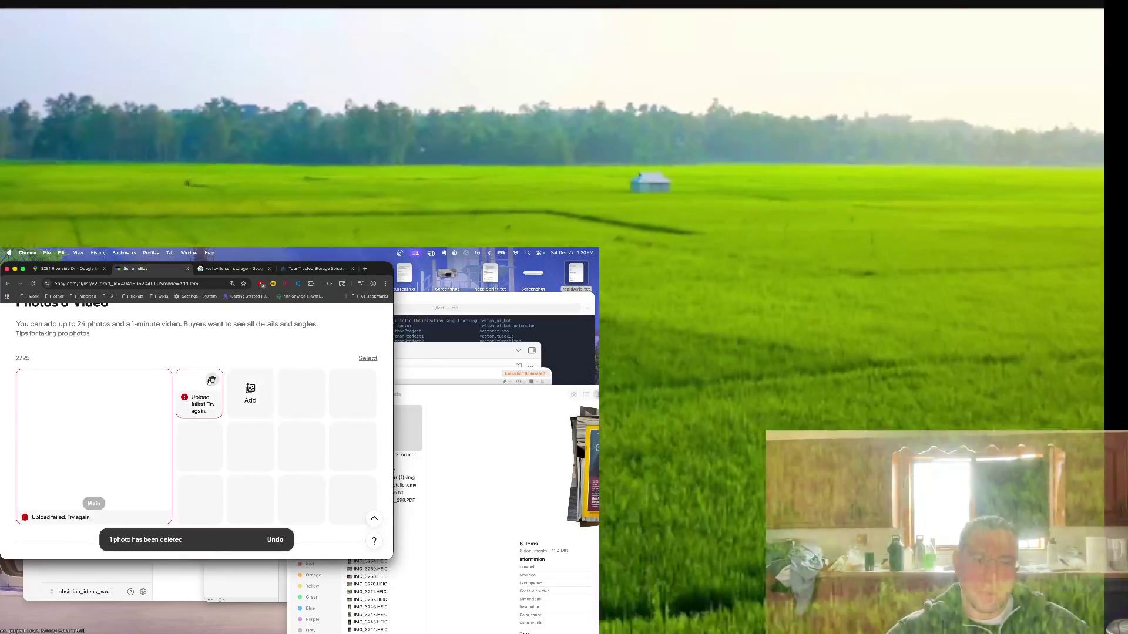
pyautogui.click(211, 380)
pyautogui.click(157, 382)
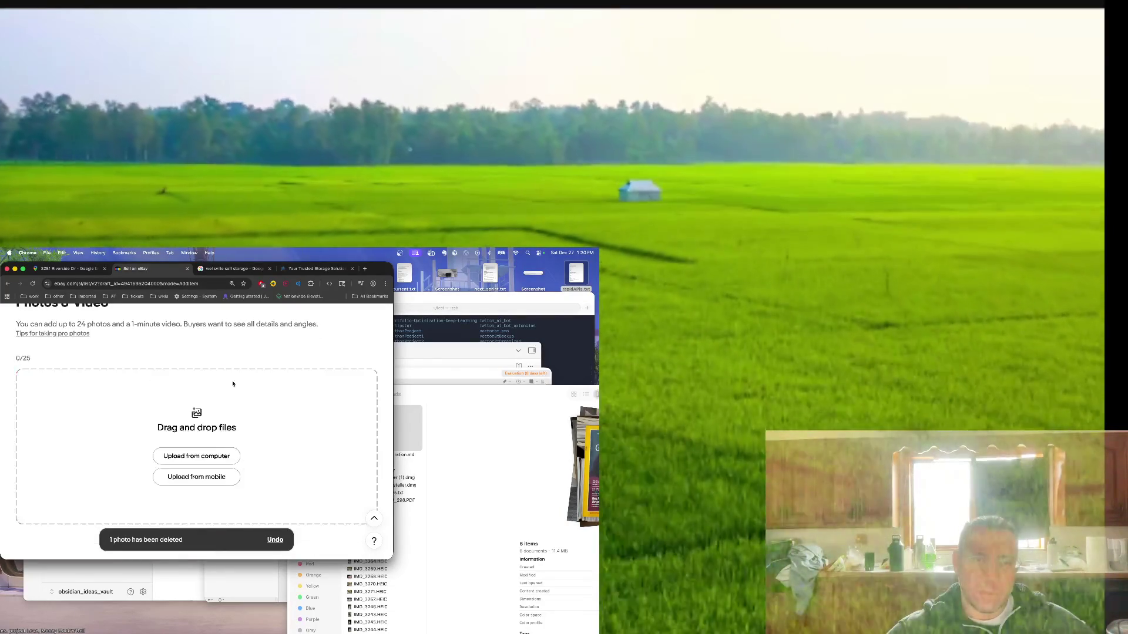
pyautogui.click(483, 474)
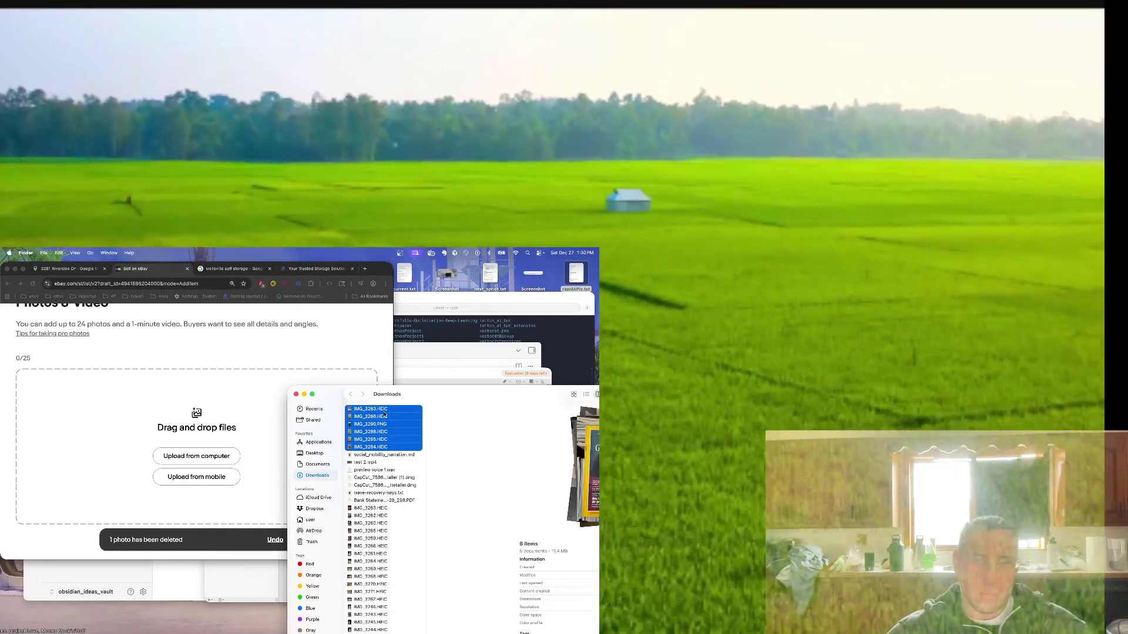
pyautogui.click(370, 409)
pyautogui.click(369, 424)
pyautogui.click(367, 416)
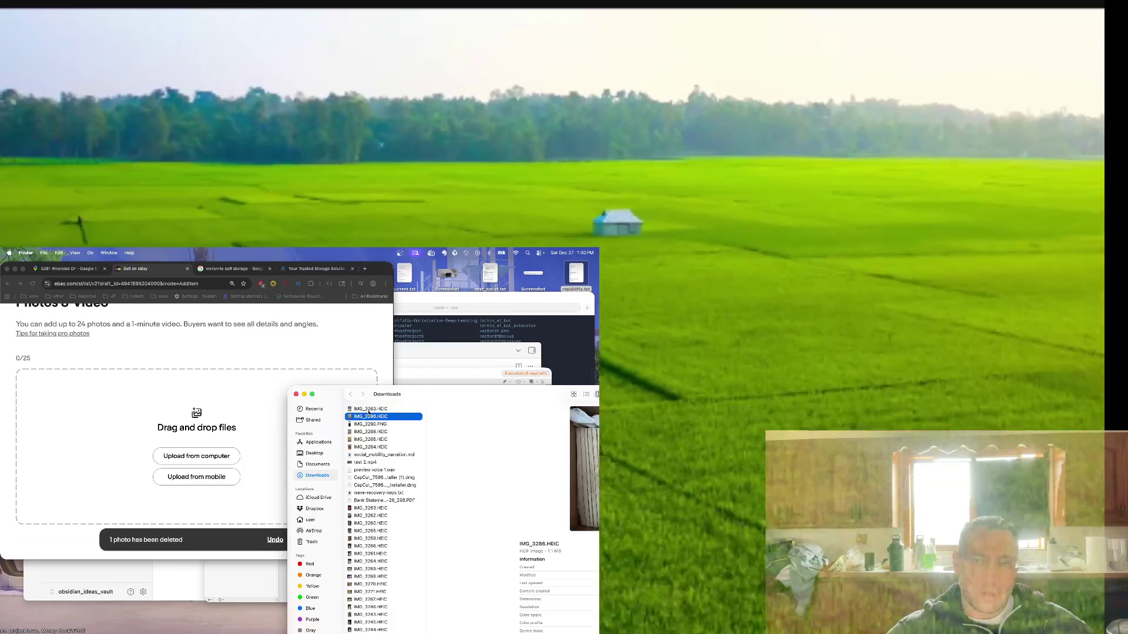
pyautogui.click(370, 409)
pyautogui.moveTo(371, 412)
pyautogui.mouseDown()
pyautogui.moveTo(252, 423)
pyautogui.moveTo(387, 414)
pyautogui.mouseUp()
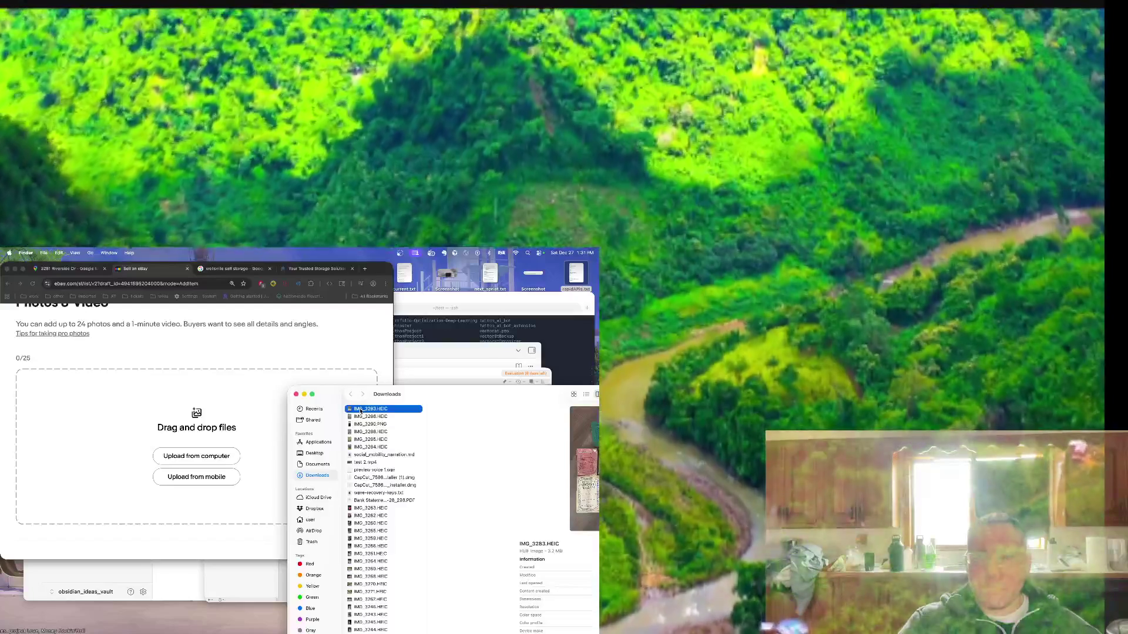
pyautogui.doubleClick(360, 411)
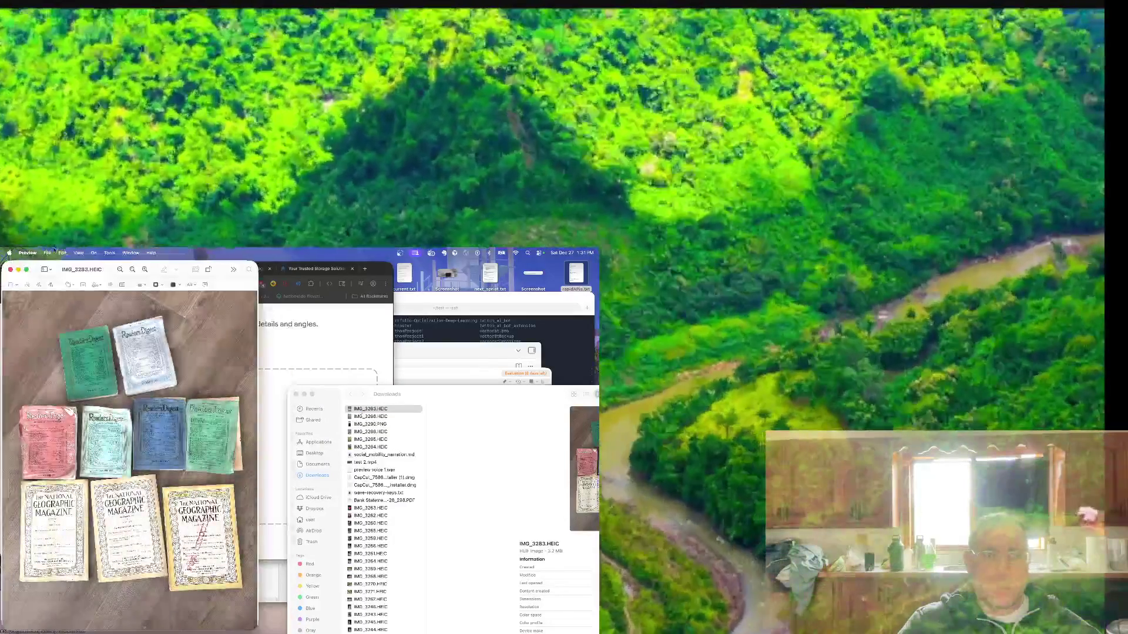
# Export IMG_3283 as a JPEG to the Desktop and close its Preview window
pyautogui.click(55, 250)
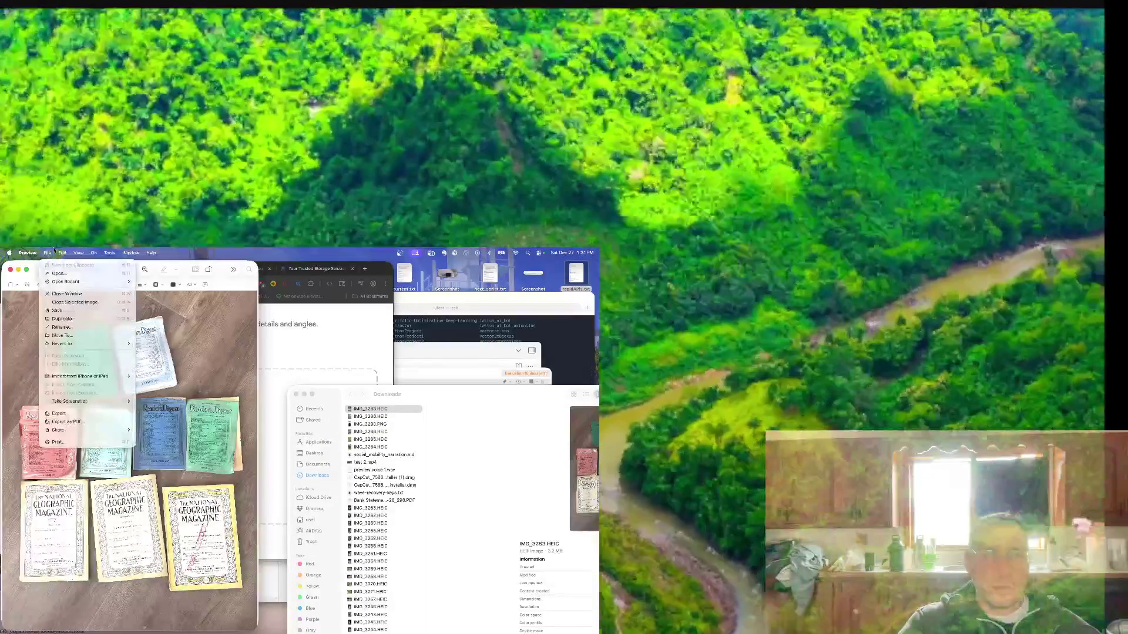
pyautogui.moveTo(62, 252)
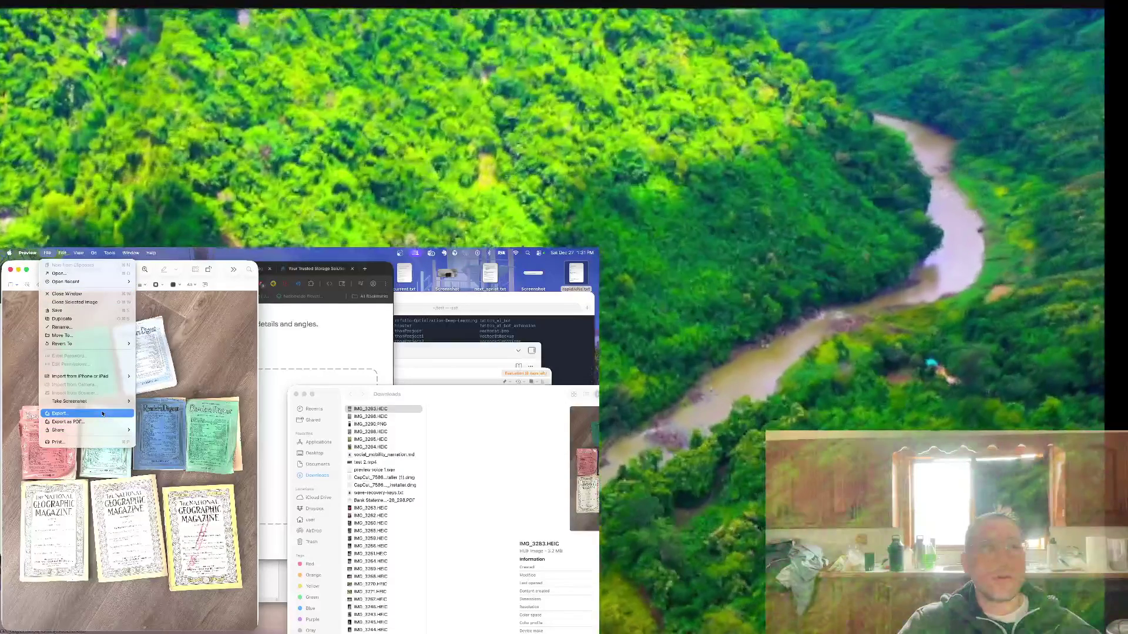
pyautogui.click(102, 414)
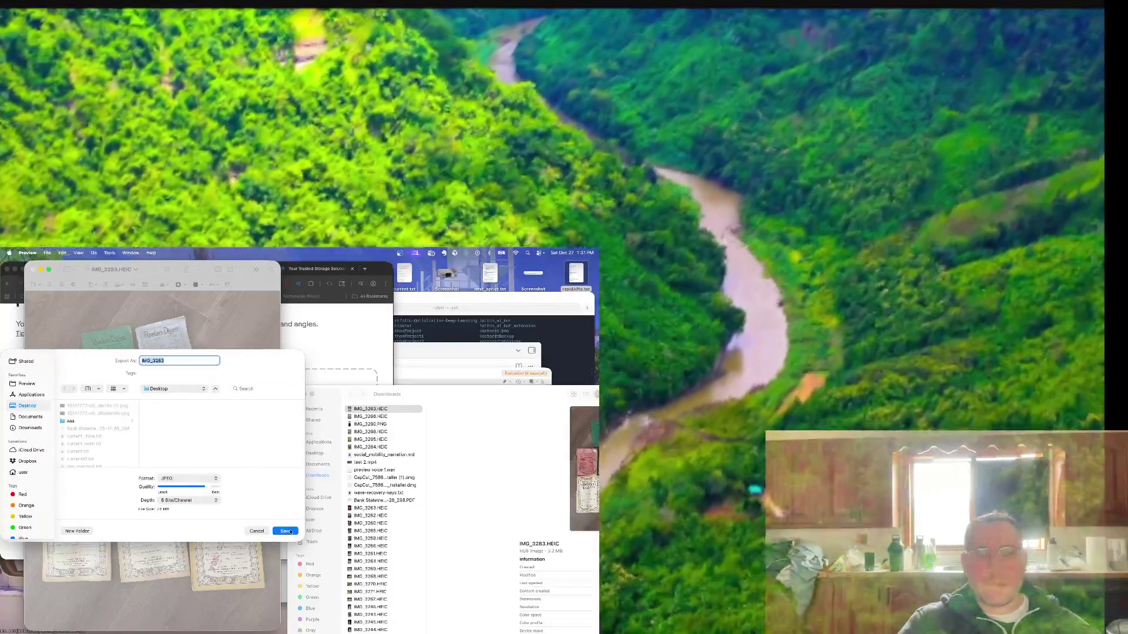
pyautogui.click(286, 532)
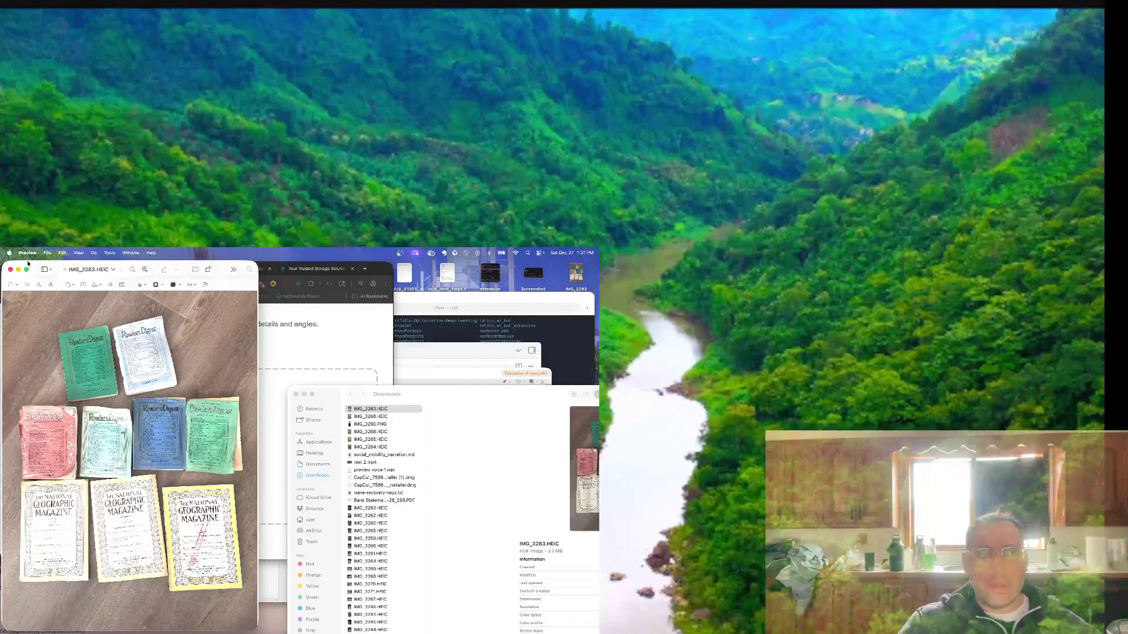
pyautogui.click(11, 270)
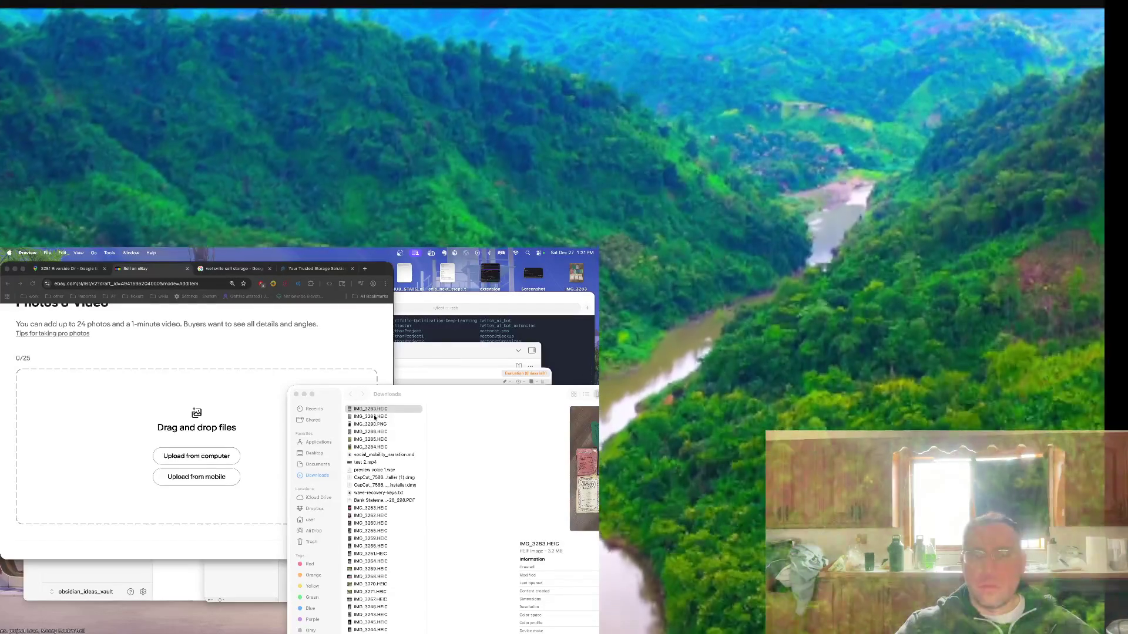
# Export IMG_3286.HEIC as a JPEG to the Desktop, close it, and select IMG_3288 in Downloads
pyautogui.click(372, 417)
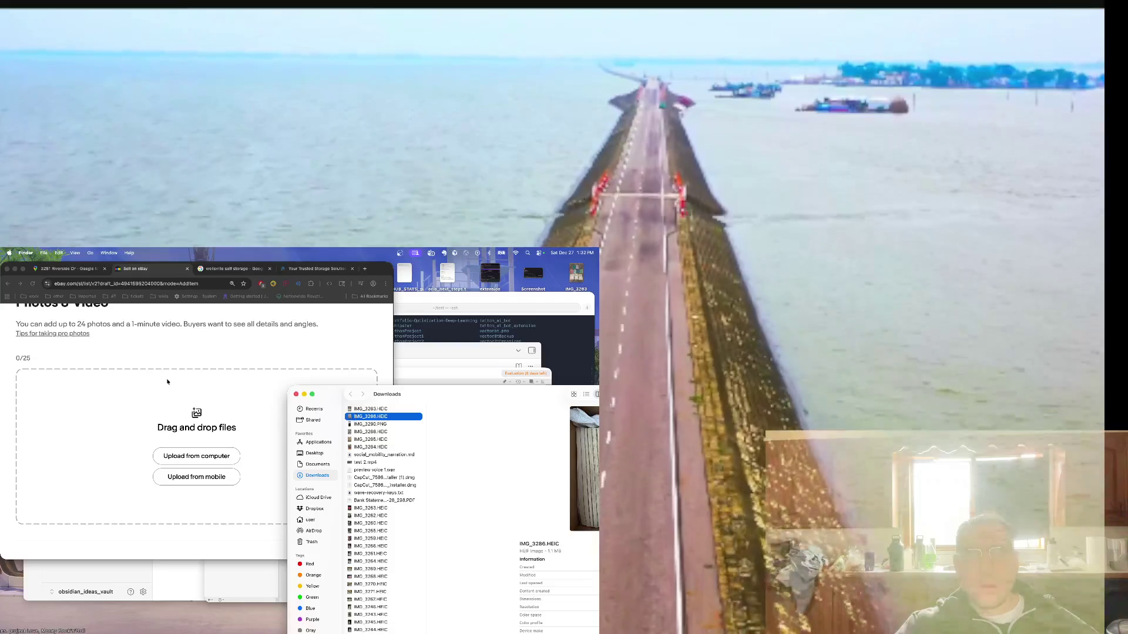
pyautogui.doubleClick(364, 420)
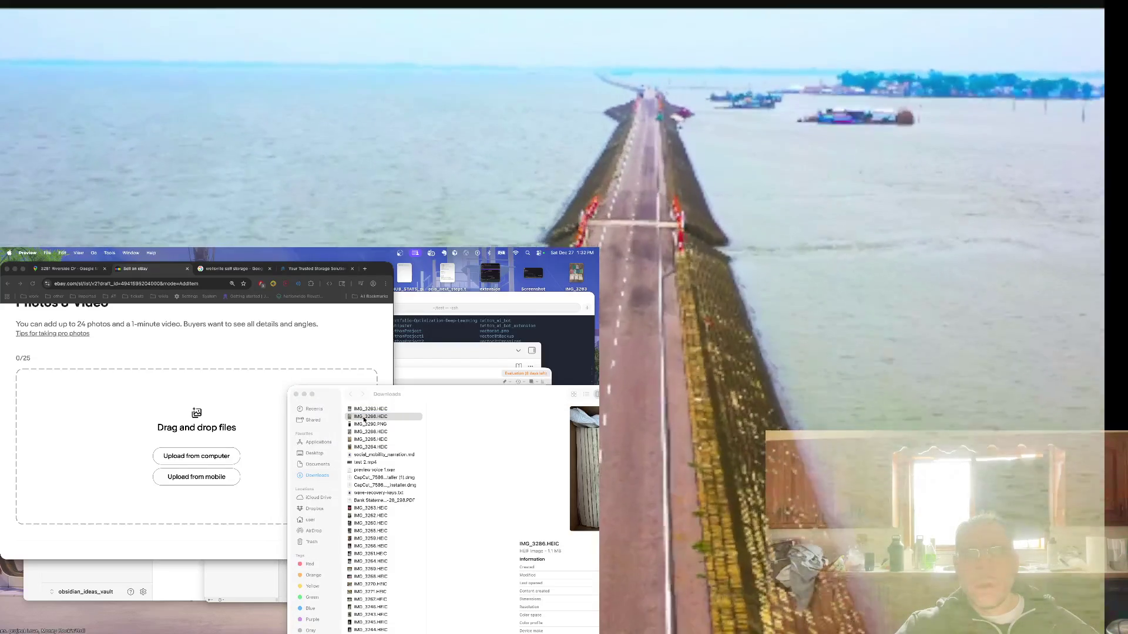
pyautogui.click(47, 253)
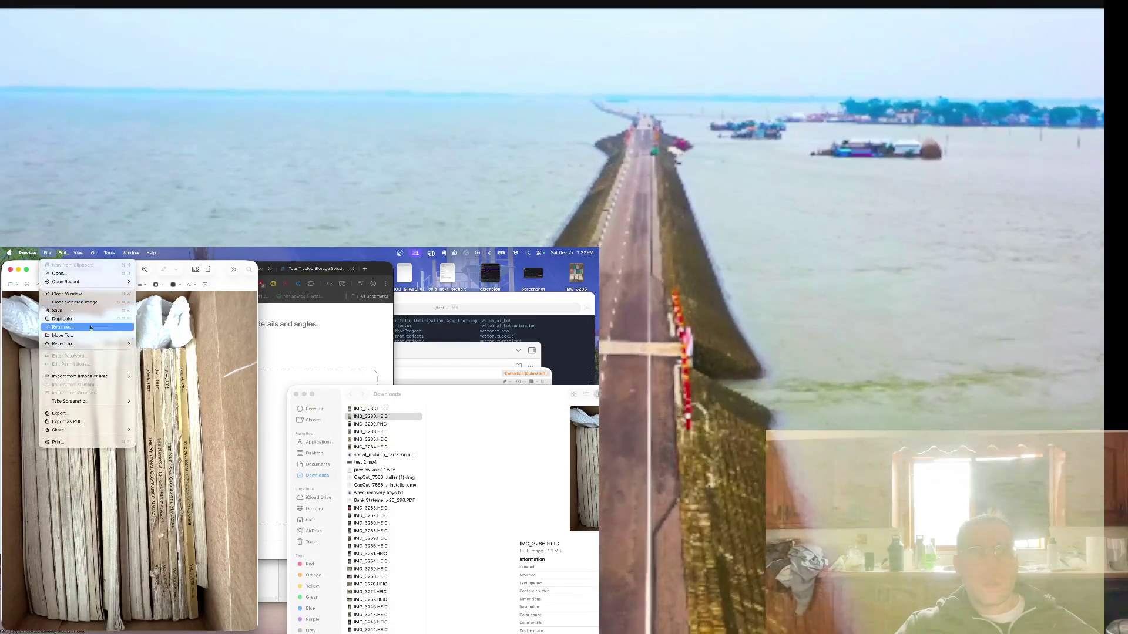
pyautogui.click(117, 415)
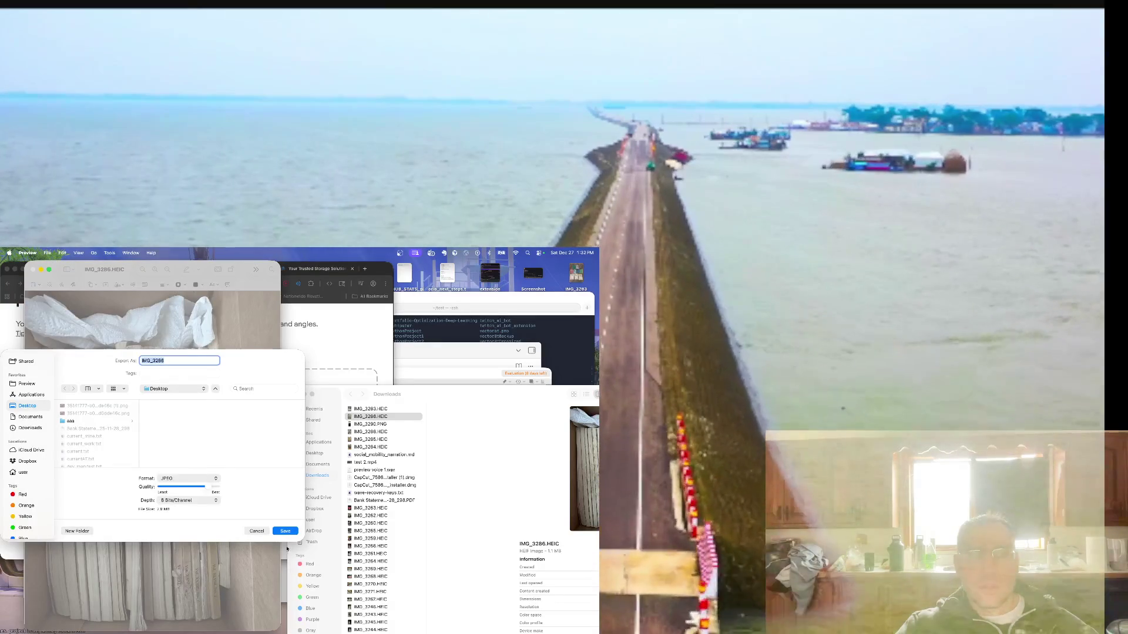
pyautogui.click(287, 531)
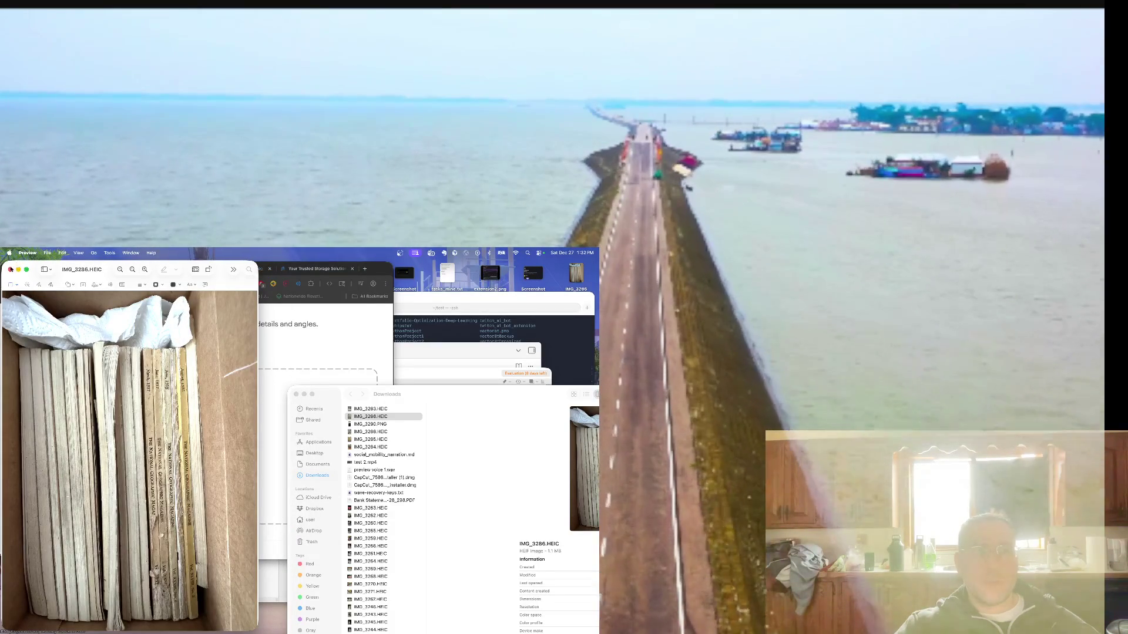
pyautogui.click(10, 269)
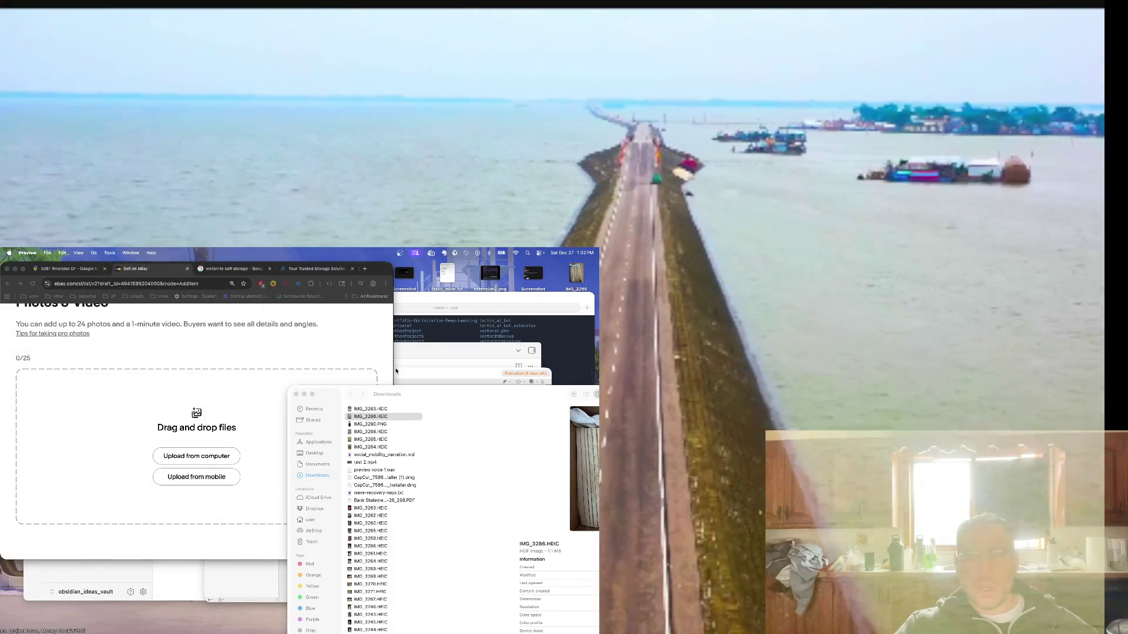
pyautogui.click(365, 432)
pyautogui.click(365, 433)
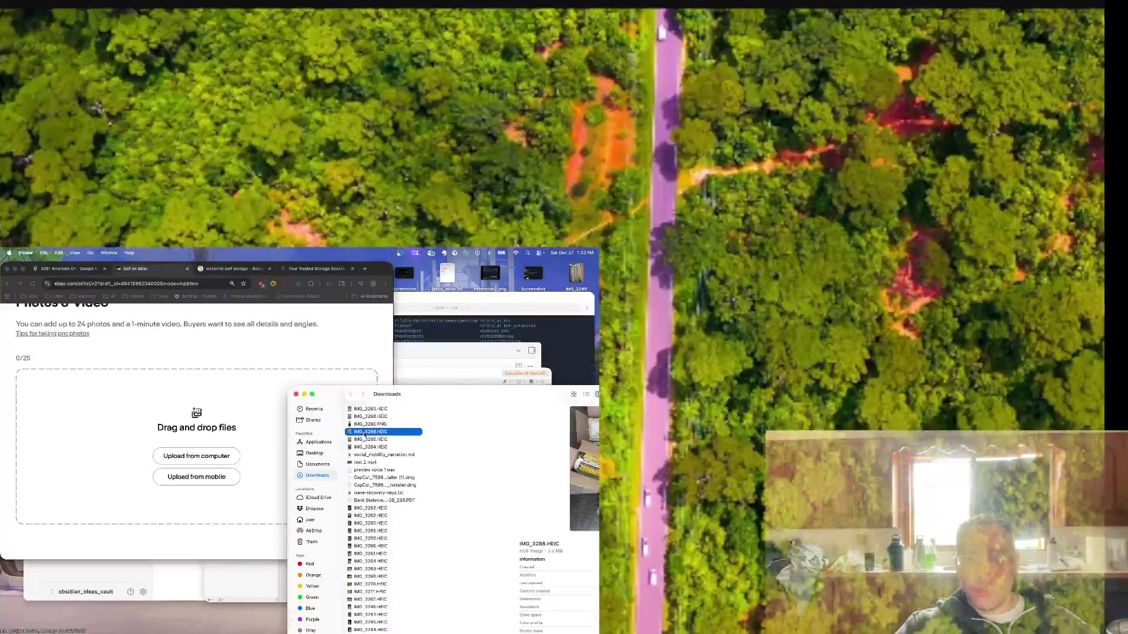
# Open IMG_3288, cancel the stray Print dialog, export it as a JPEG to the Desktop, and close it
pyautogui.doubleClick(365, 432)
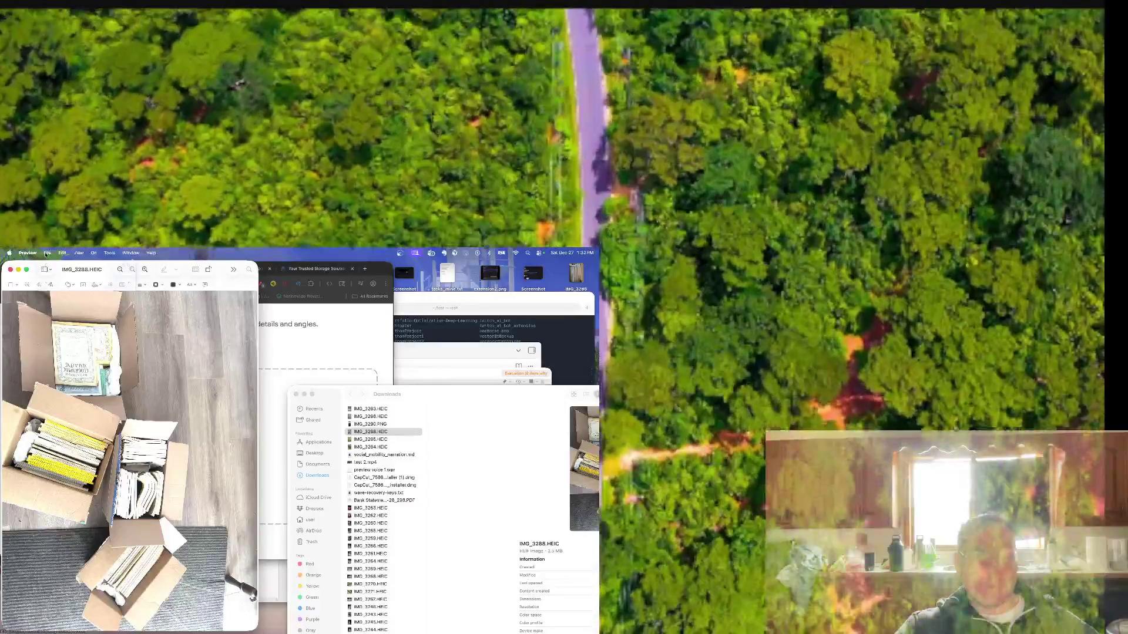
pyautogui.click(47, 253)
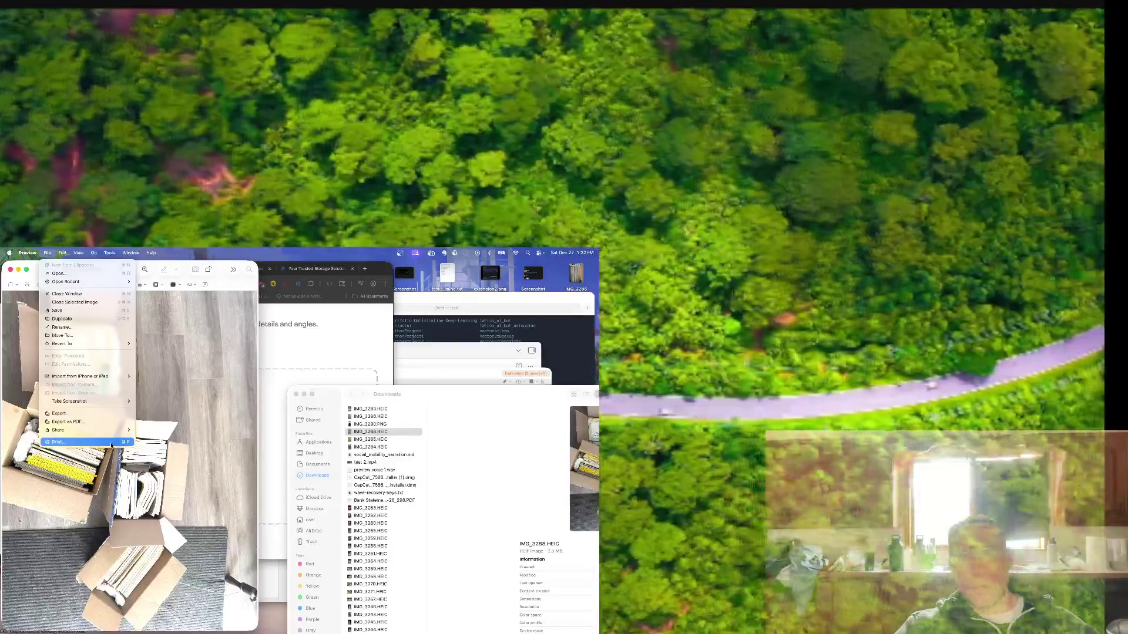
pyautogui.click(111, 445)
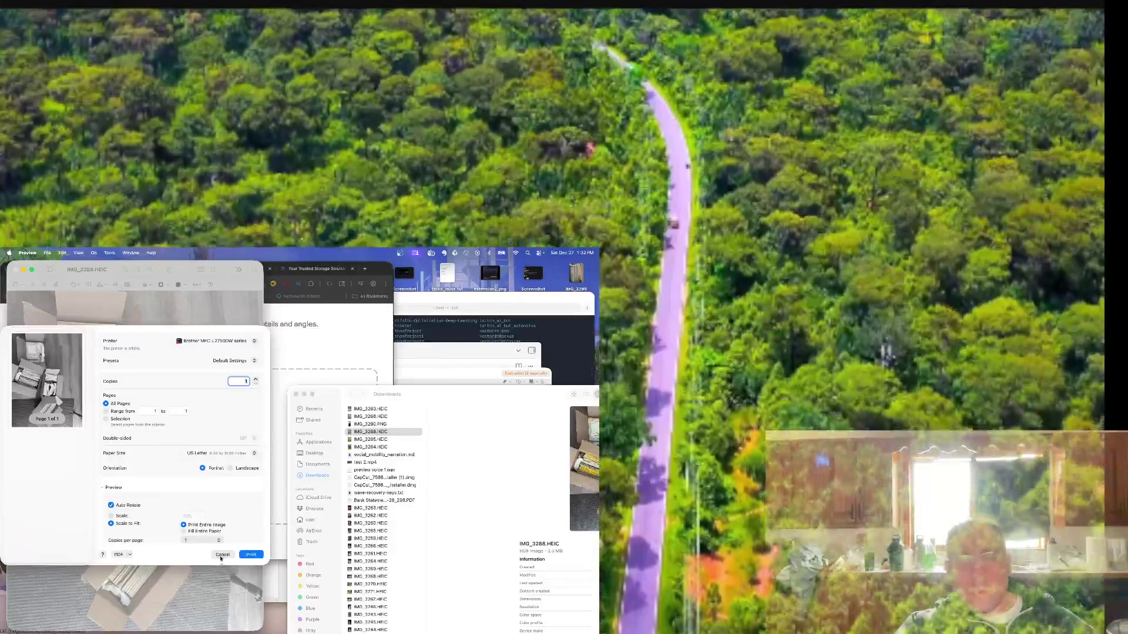
pyautogui.click(222, 554)
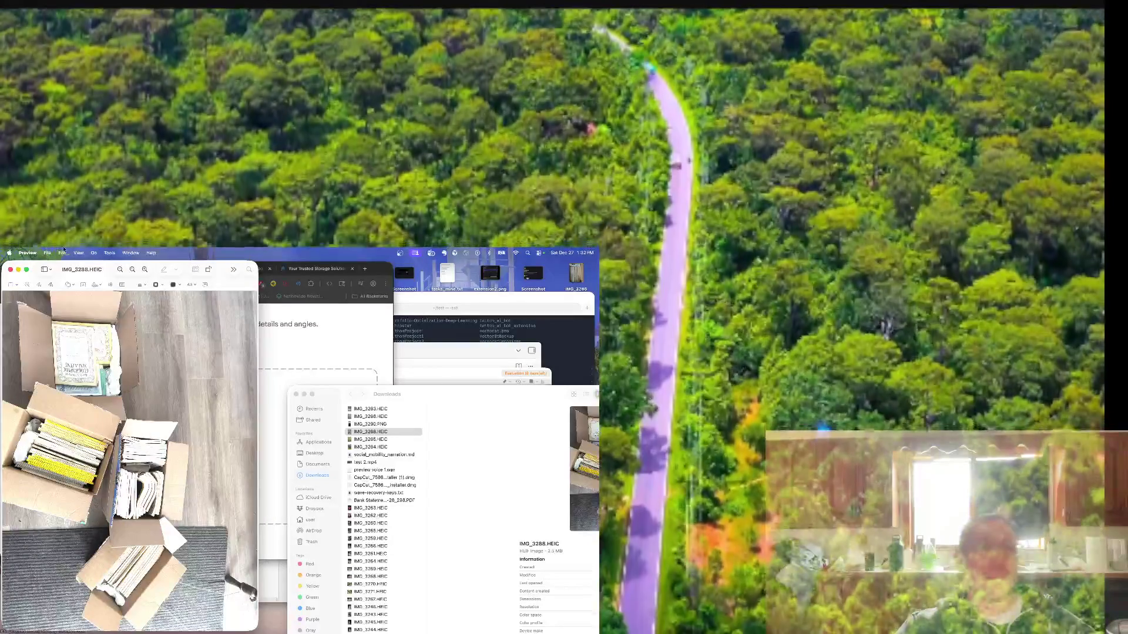
pyautogui.click(47, 253)
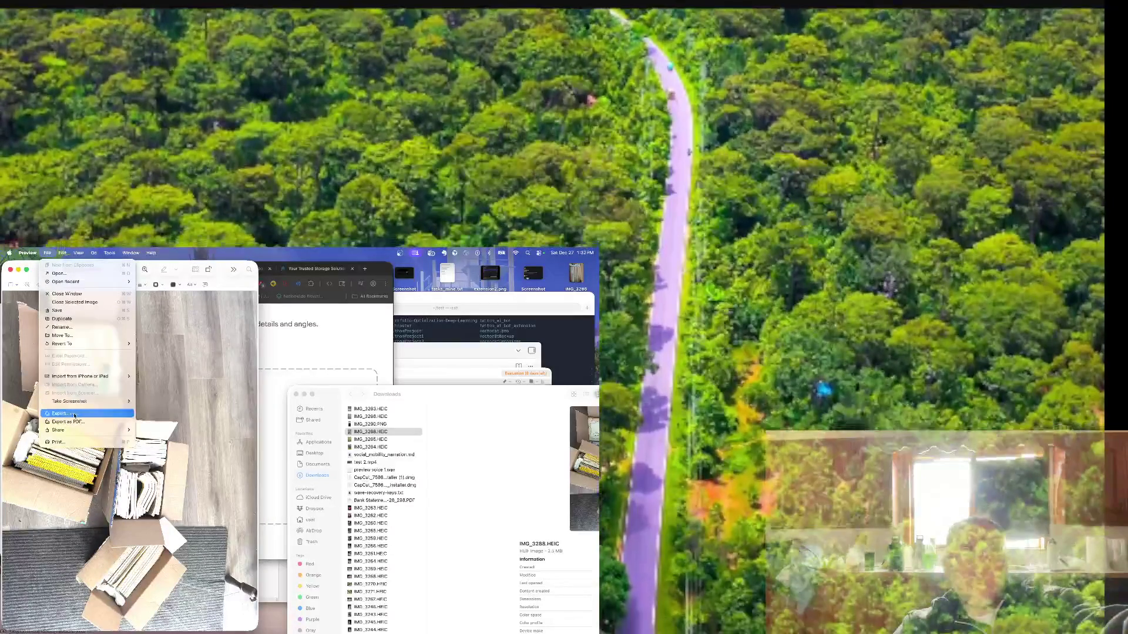
pyautogui.press('Escape')
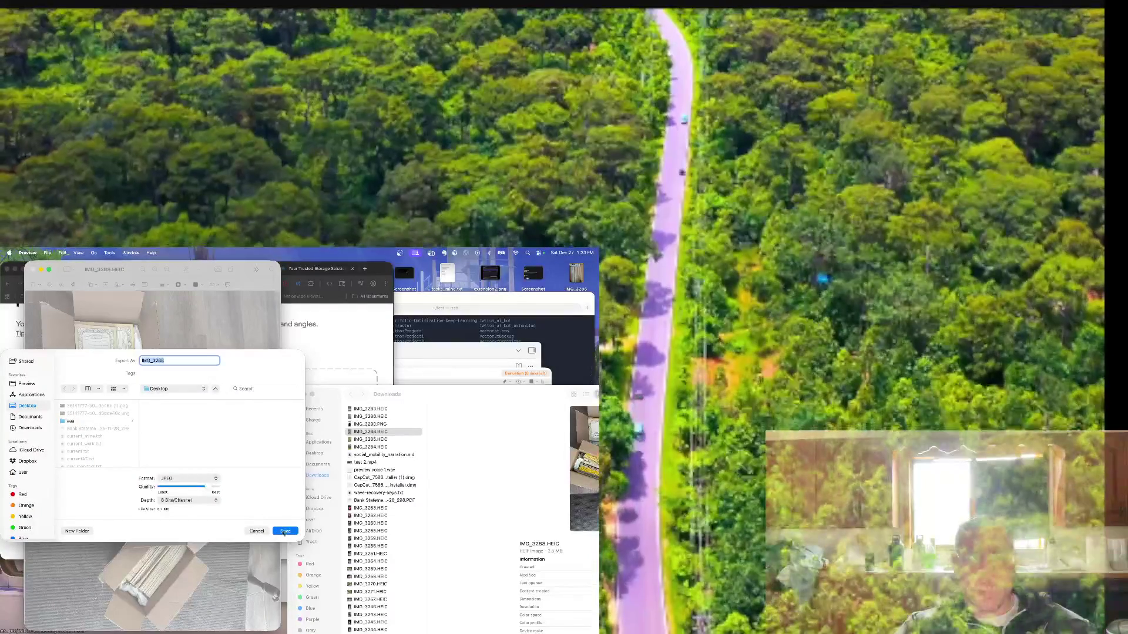
pyautogui.click(277, 532)
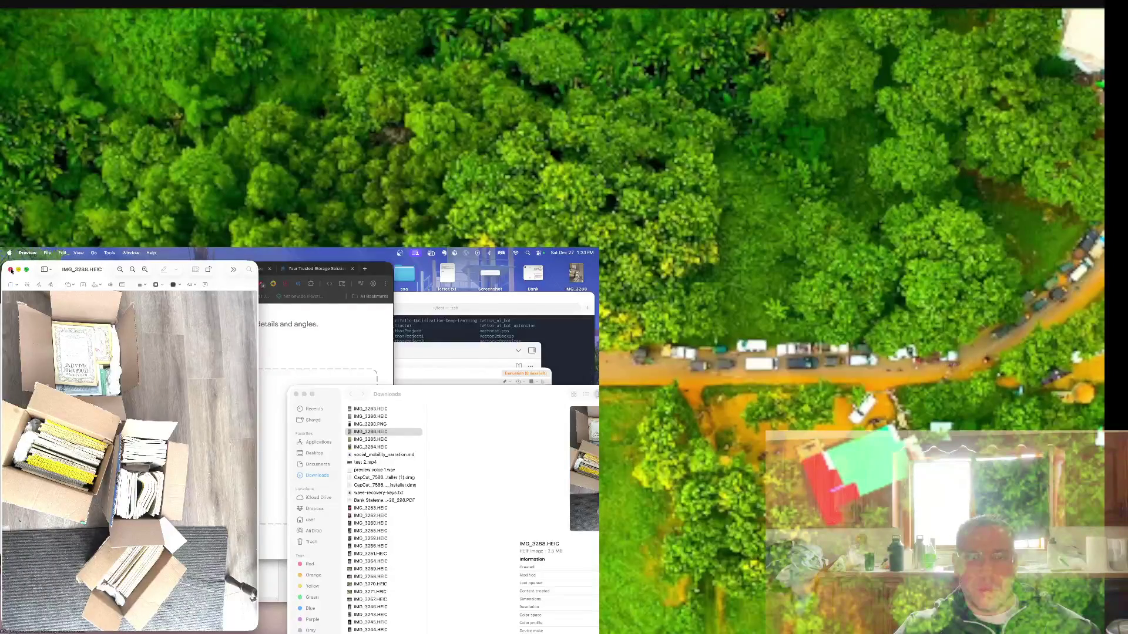
pyautogui.click(10, 271)
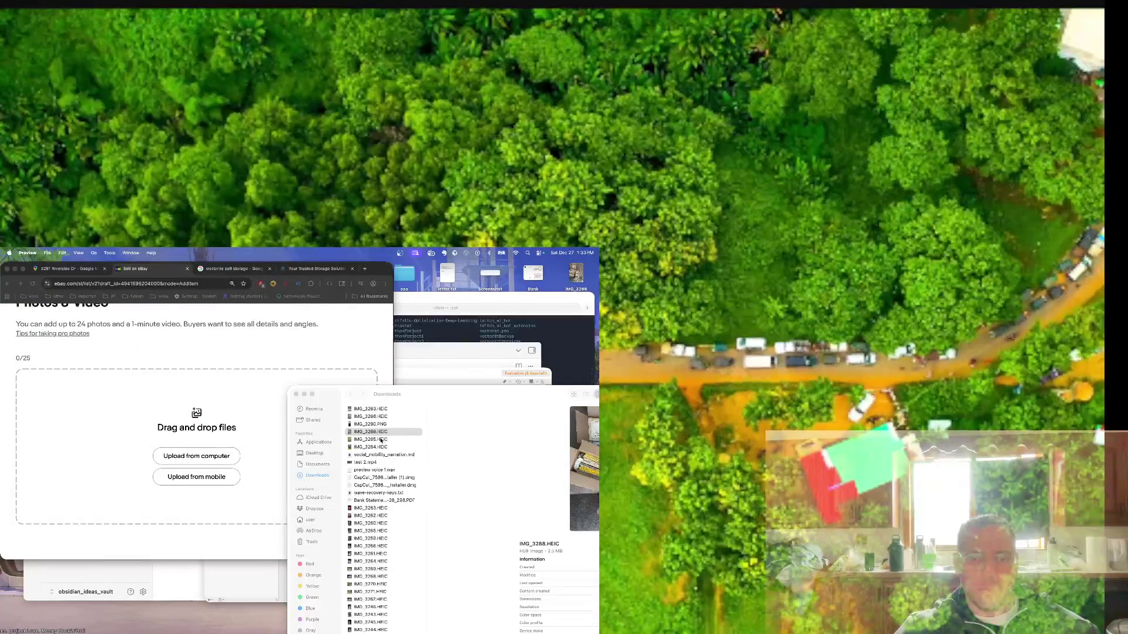
# Export IMG_3285 as a JPEG to the Desktop, close it, and open IMG_3284 in Preview
pyautogui.click(381, 439)
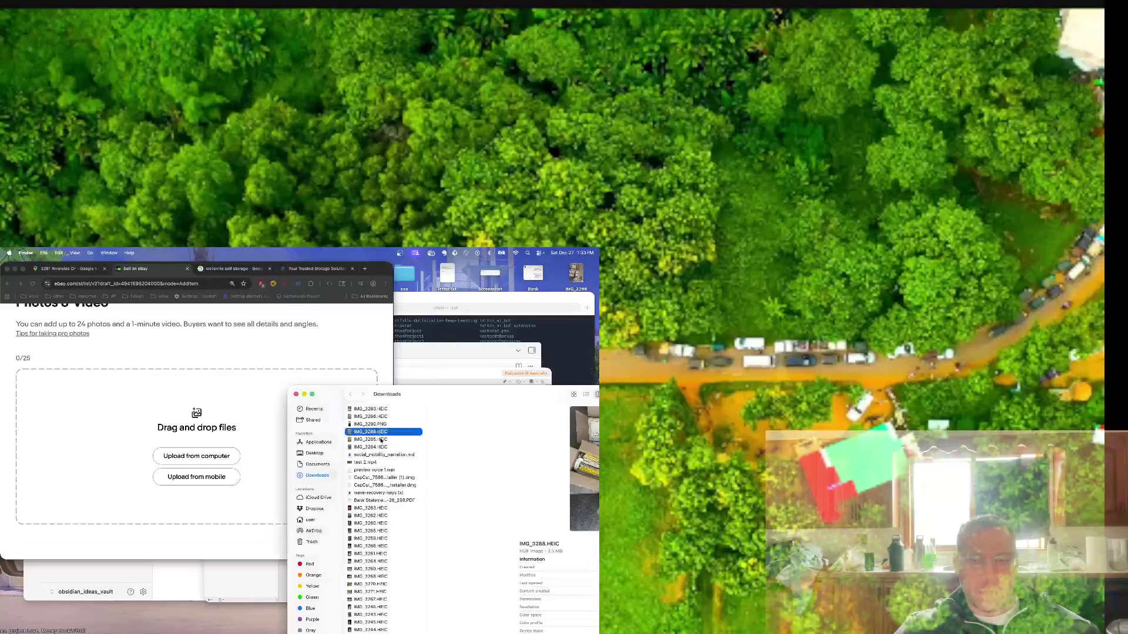
pyautogui.doubleClick(381, 440)
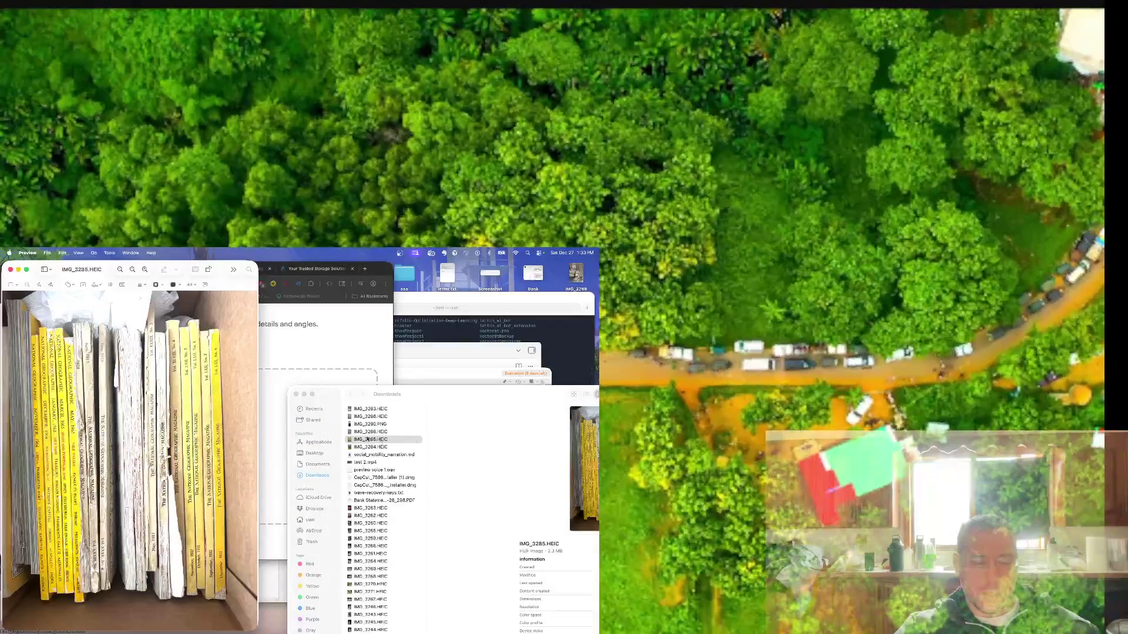
pyautogui.click(48, 253)
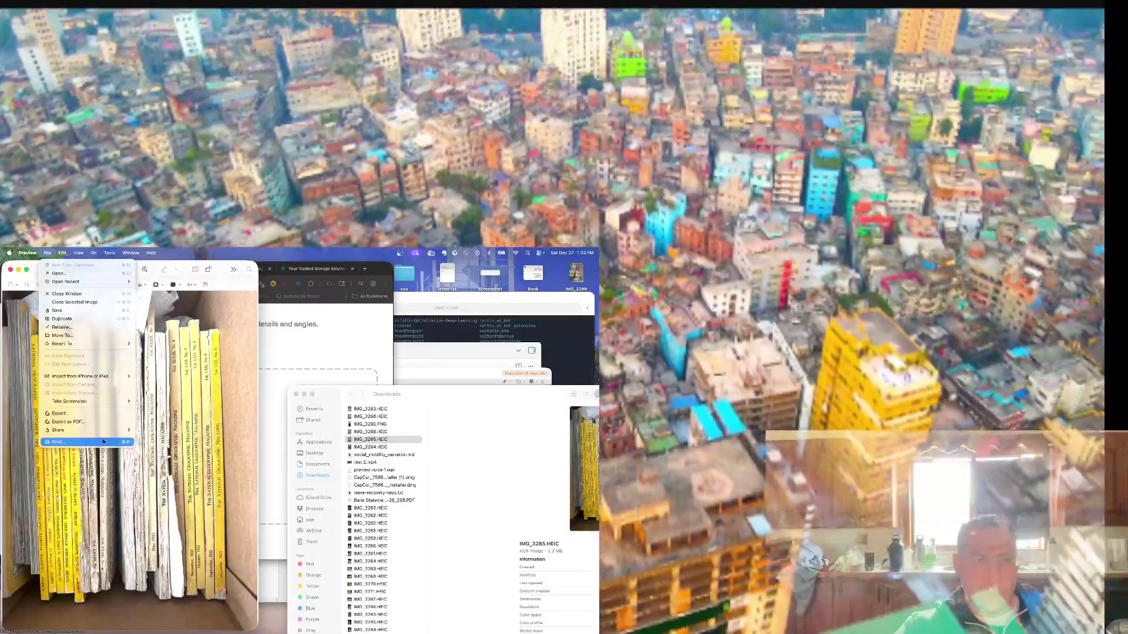
pyautogui.press('Escape')
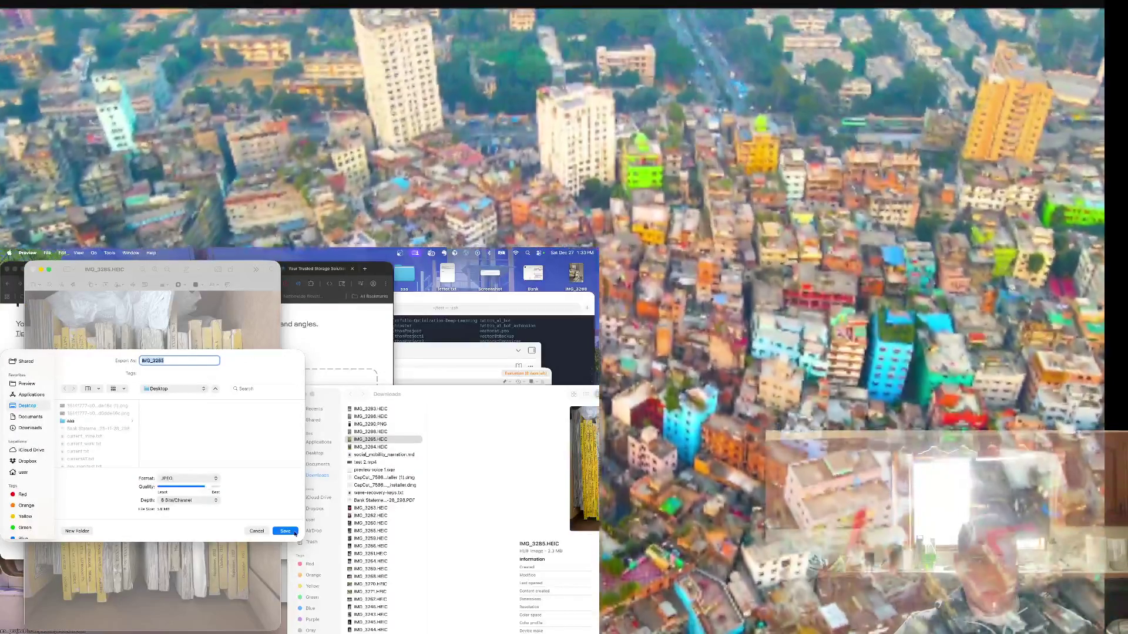
pyautogui.click(292, 532)
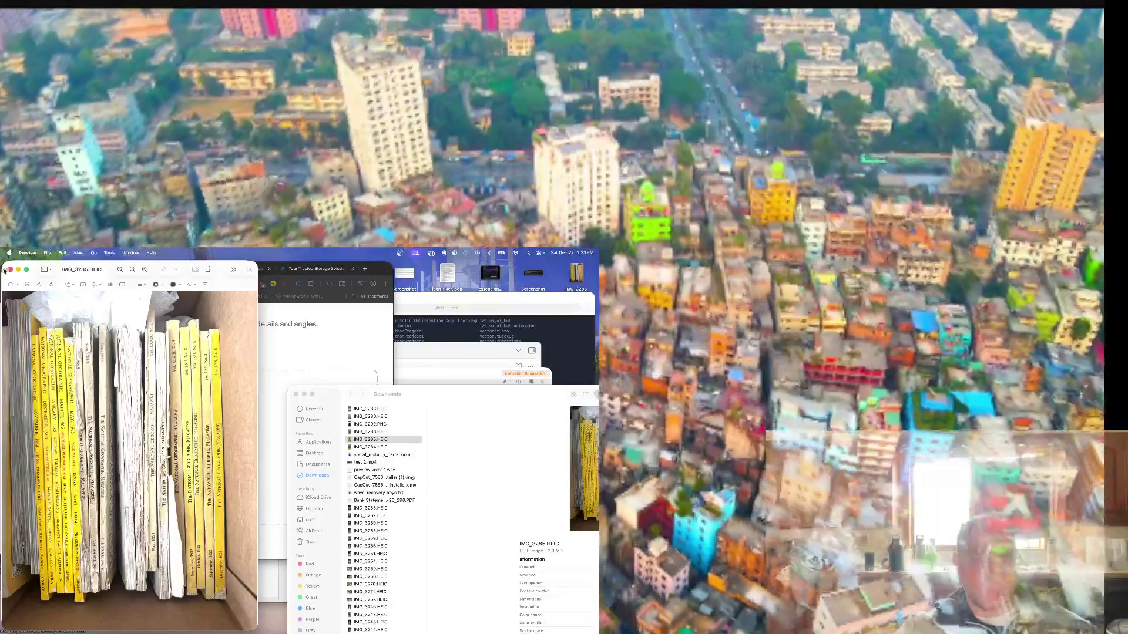
pyautogui.press('super+w')
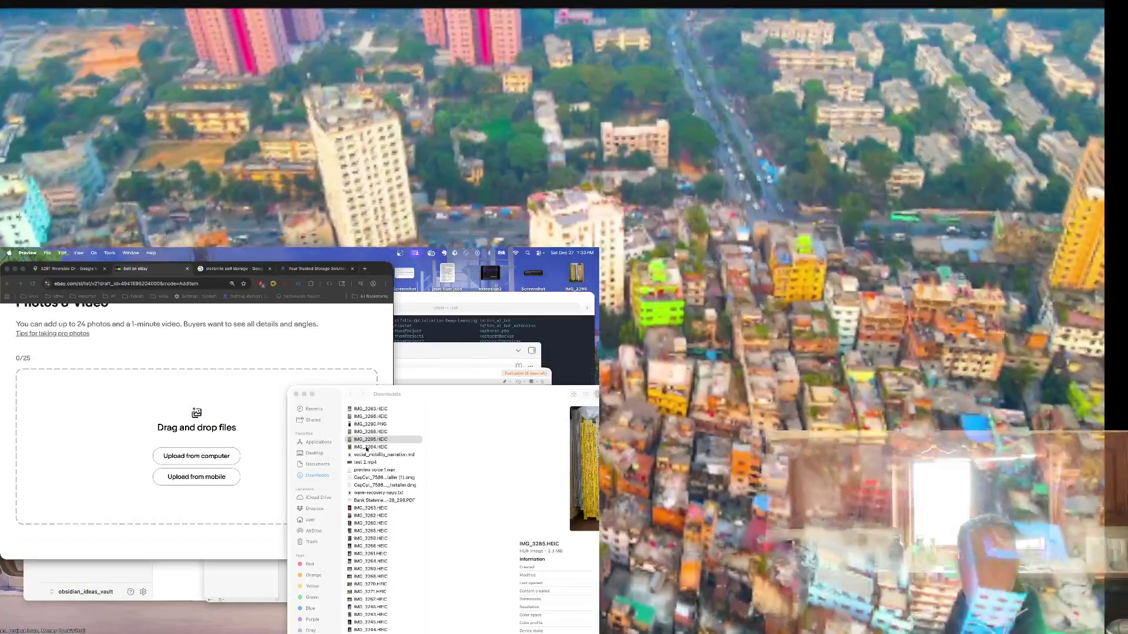
pyautogui.click(363, 449)
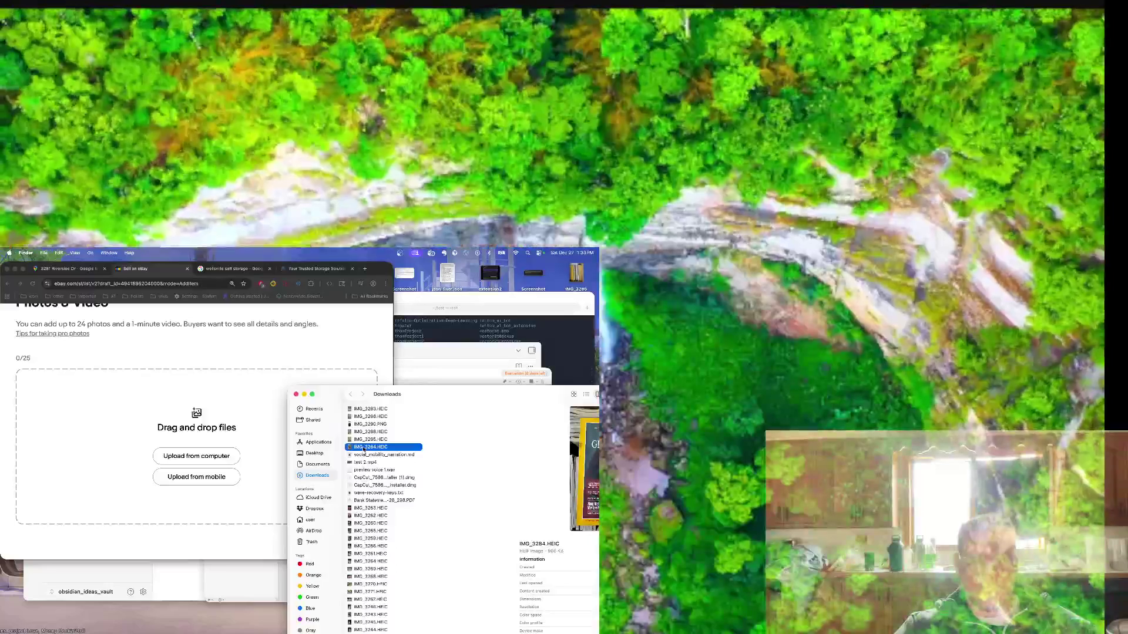
pyautogui.doubleClick(366, 447)
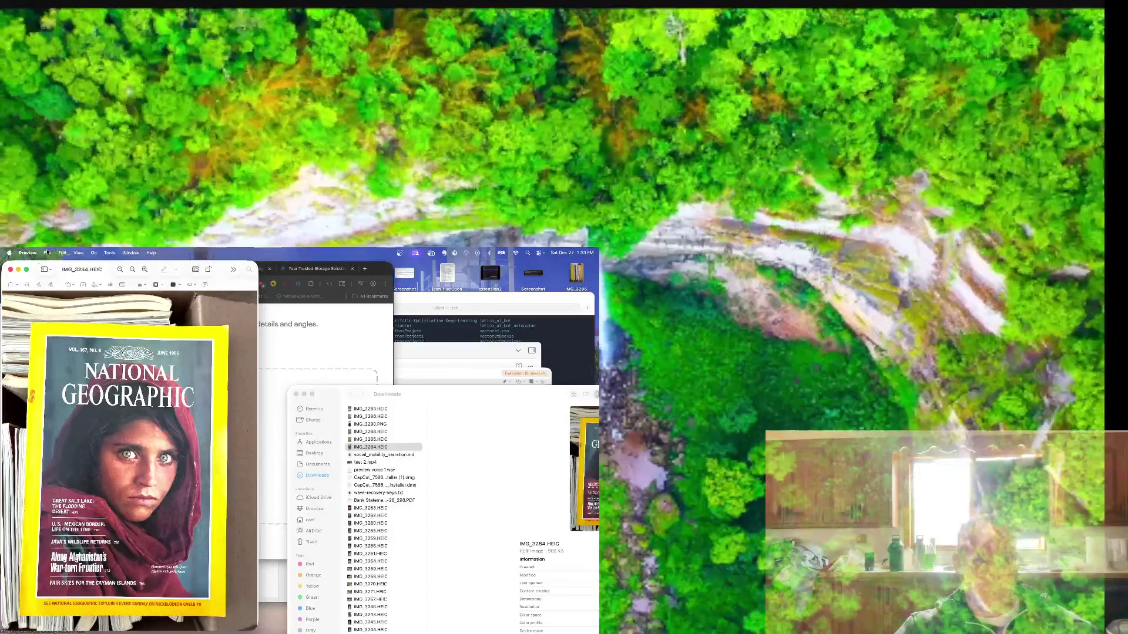
# Export the National Geographic cover IMG_3284 as a JPEG to the Desktop and close its window
pyautogui.click(47, 253)
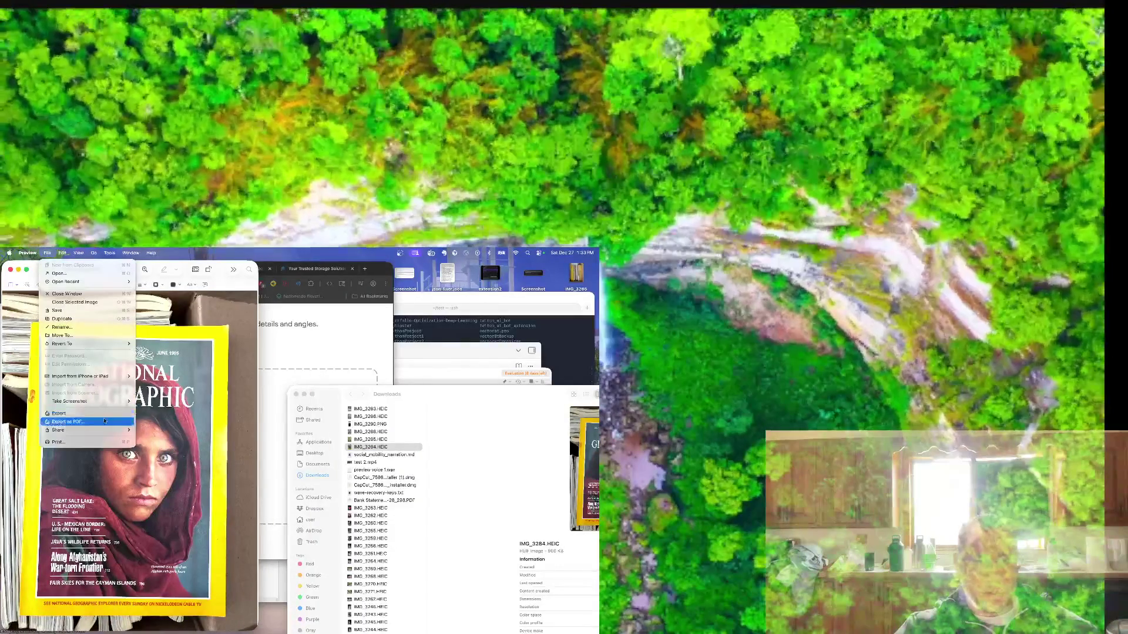
pyautogui.click(157, 411)
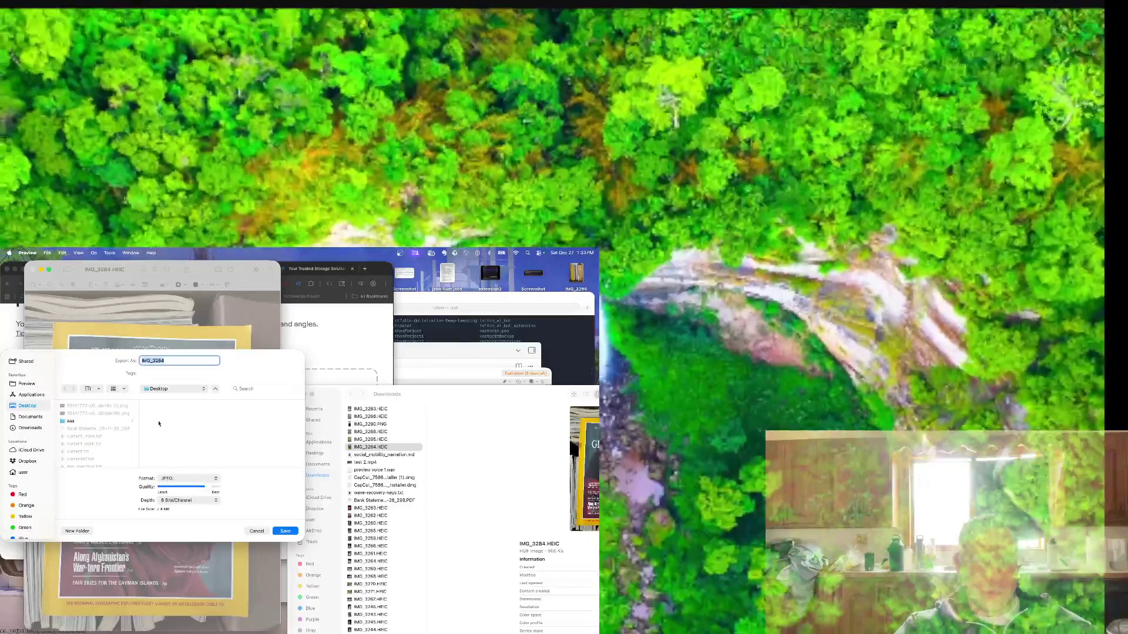
pyautogui.press('Return')
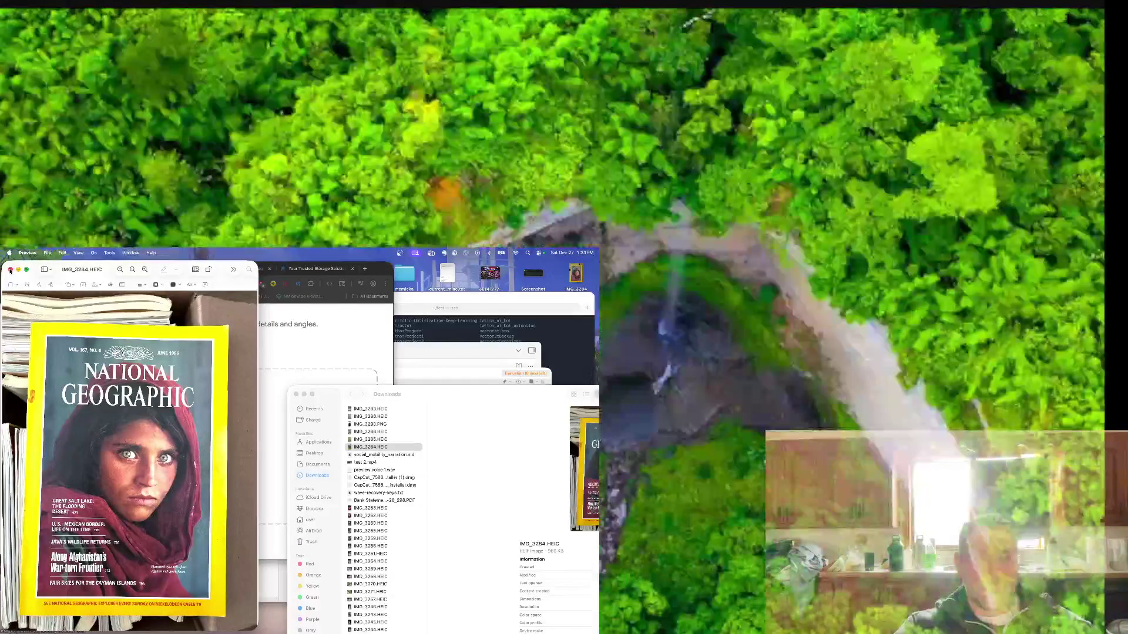
pyautogui.click(10, 270)
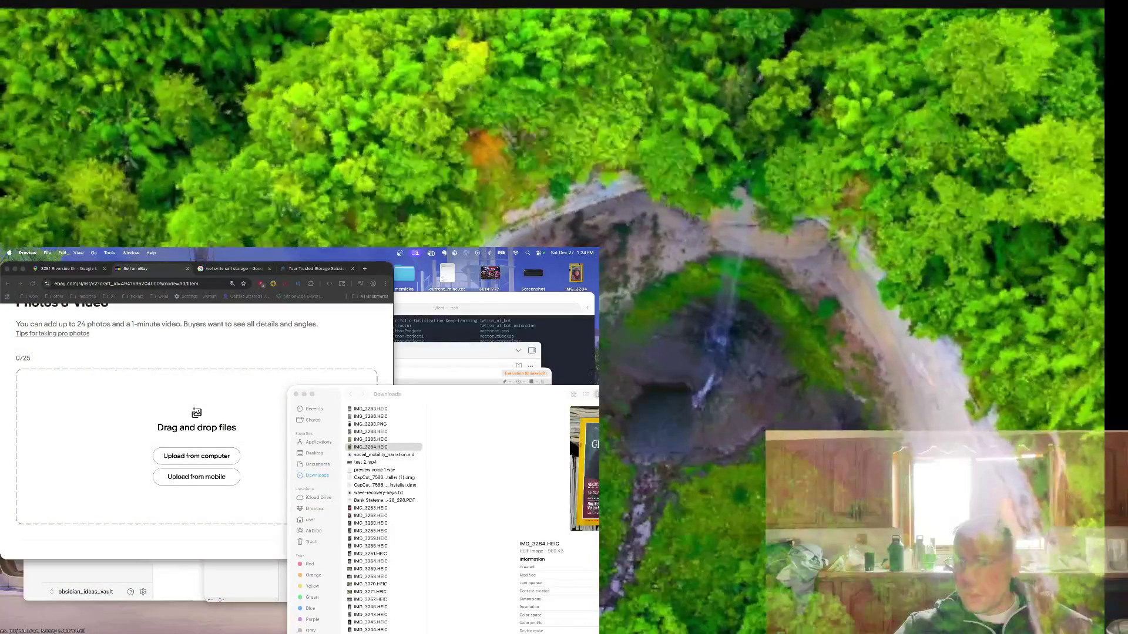
# Return to the eBay page through Mission Control and drag another magazine photo into the listing
pyautogui.hotkey('ctrl', 'Up')
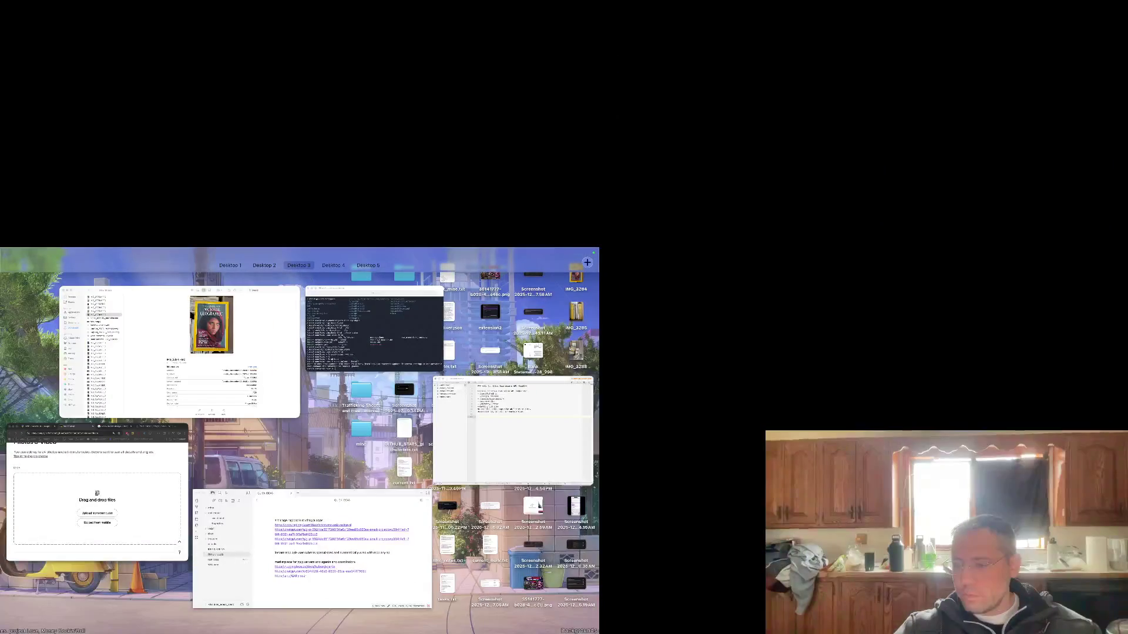
pyautogui.hotkey('ctrl', 'Up')
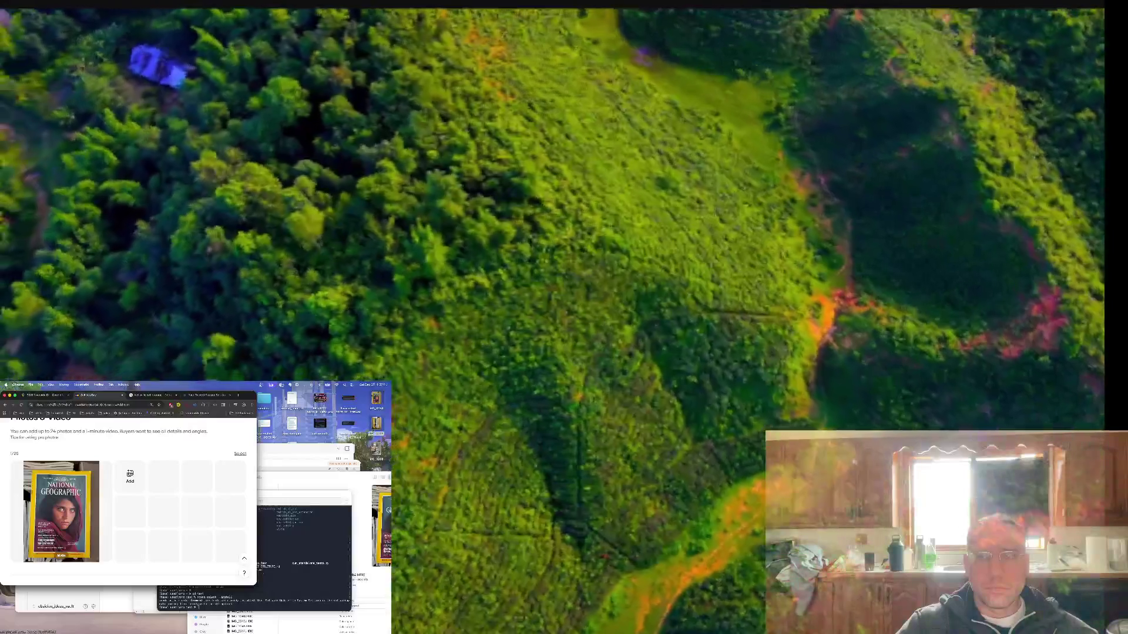
pyautogui.moveTo(305, 464)
pyautogui.mouseDown()
pyautogui.moveTo(181, 504)
pyautogui.moveTo(219, 483)
pyautogui.mouseUp()
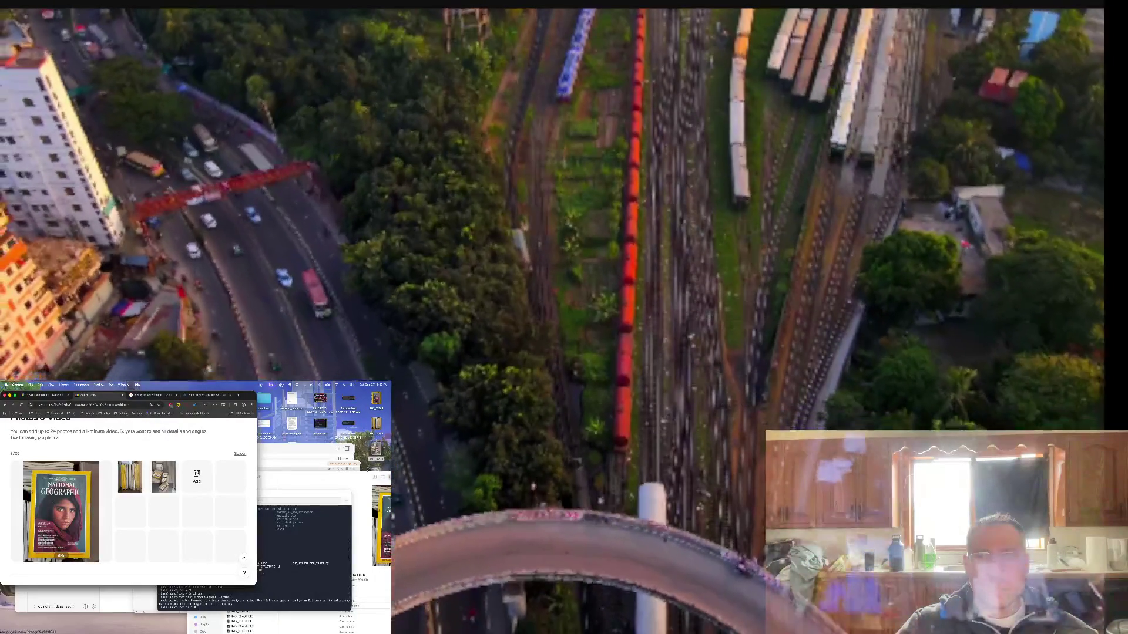
# Move the Downloads folder window lower on the screen
pyautogui.moveTo(323, 537); pyautogui.dragTo(298, 557)
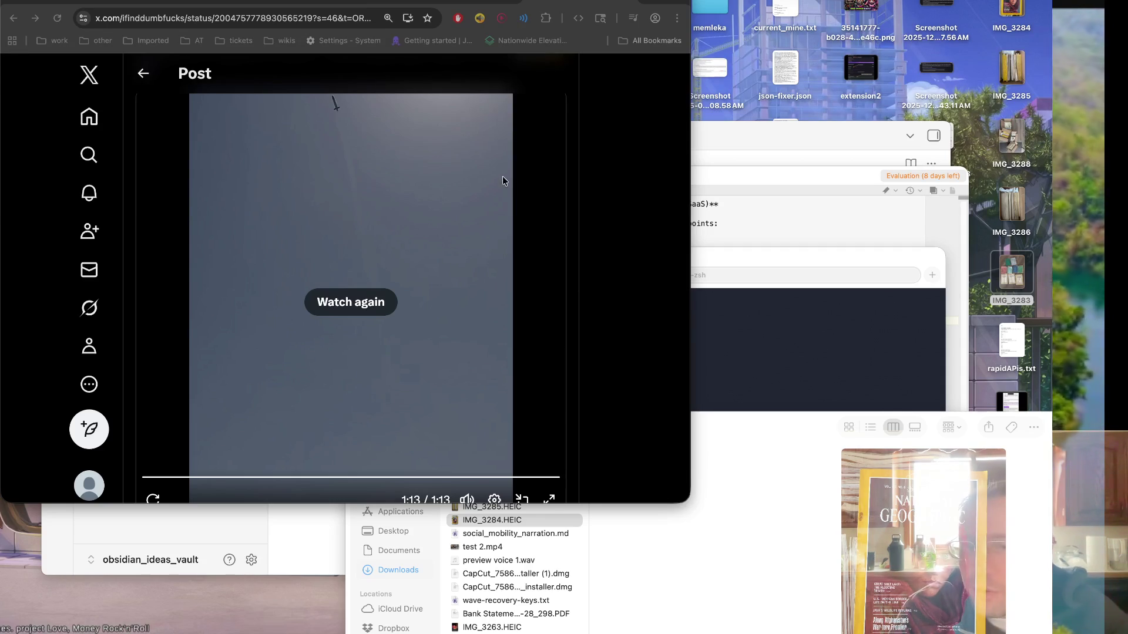
# Bring the Finder Downloads window back in front of the X post
pyautogui.press('super+Tab')
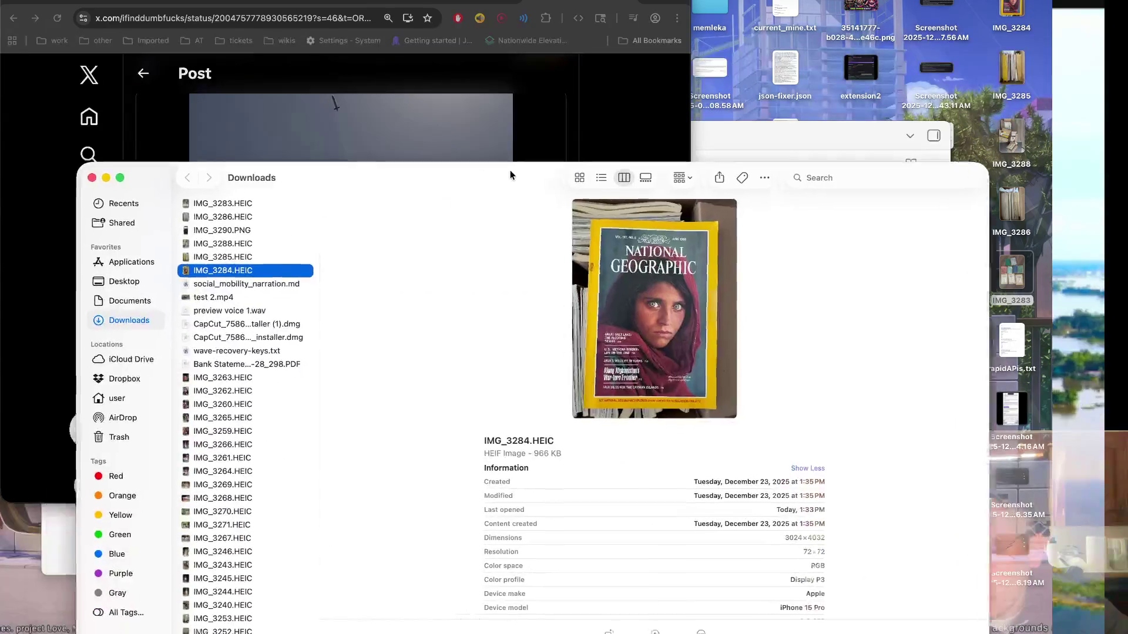
# Close the Finder Downloads window and cycle through the Chrome tabs toward the eBay listing draft
pyautogui.moveTo(510, 174); pyautogui.dragTo(579, 360)
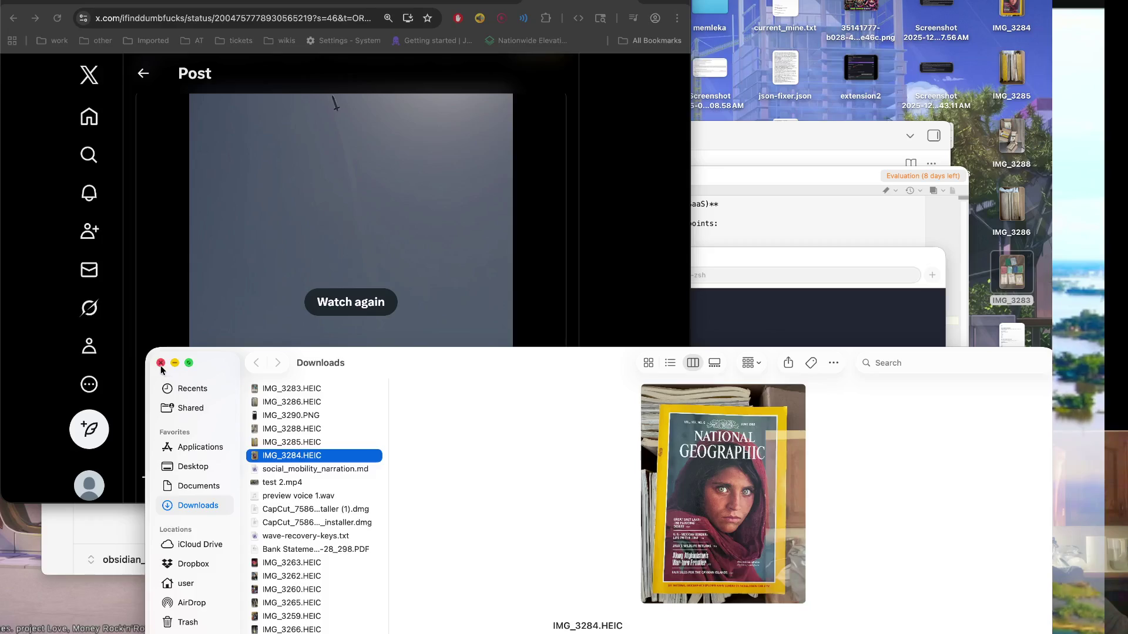
pyautogui.click(160, 363)
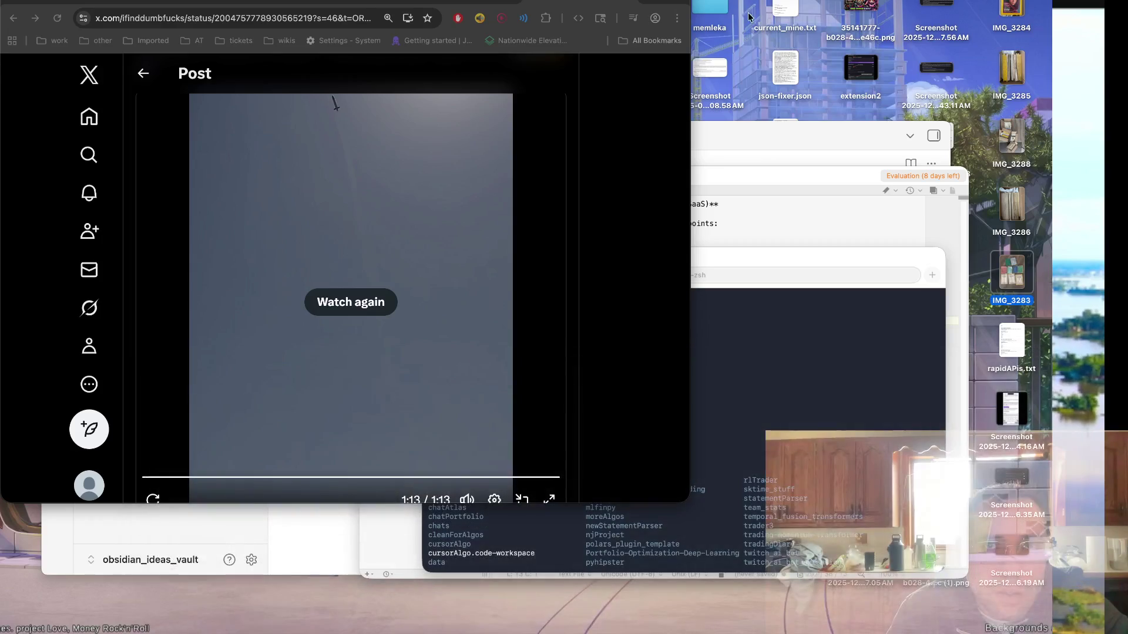
pyautogui.click(630, 2)
pyautogui.click(411, 2)
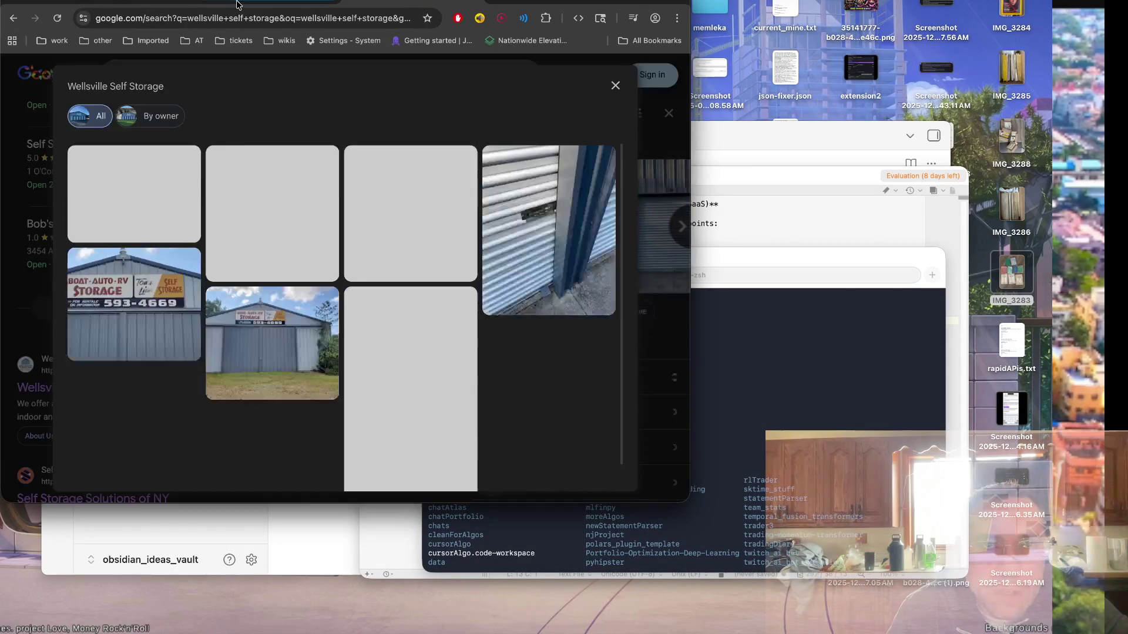
pyautogui.click(238, 4)
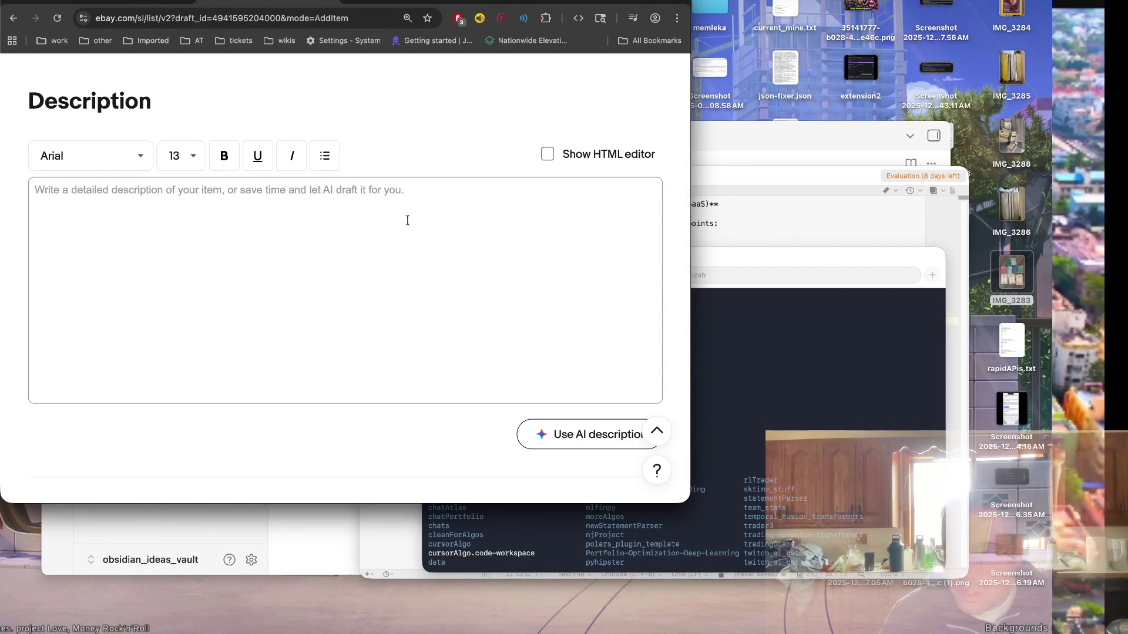
# Type the opening description line 'A National Geographic collection.'
pyautogui.write('A ')
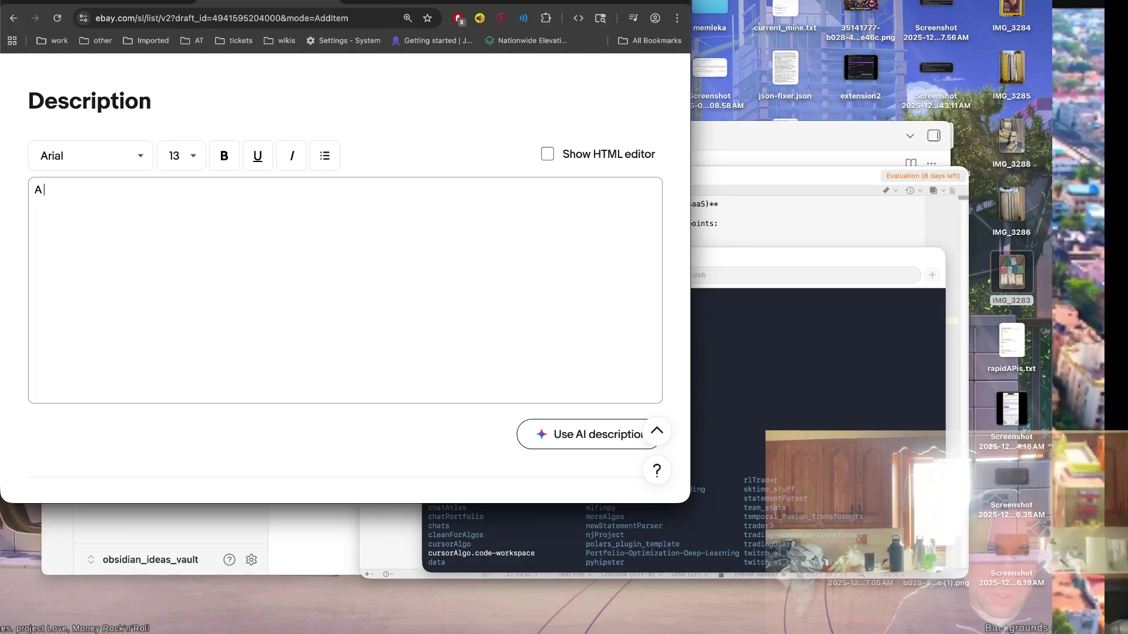
pyautogui.write('National Geno')
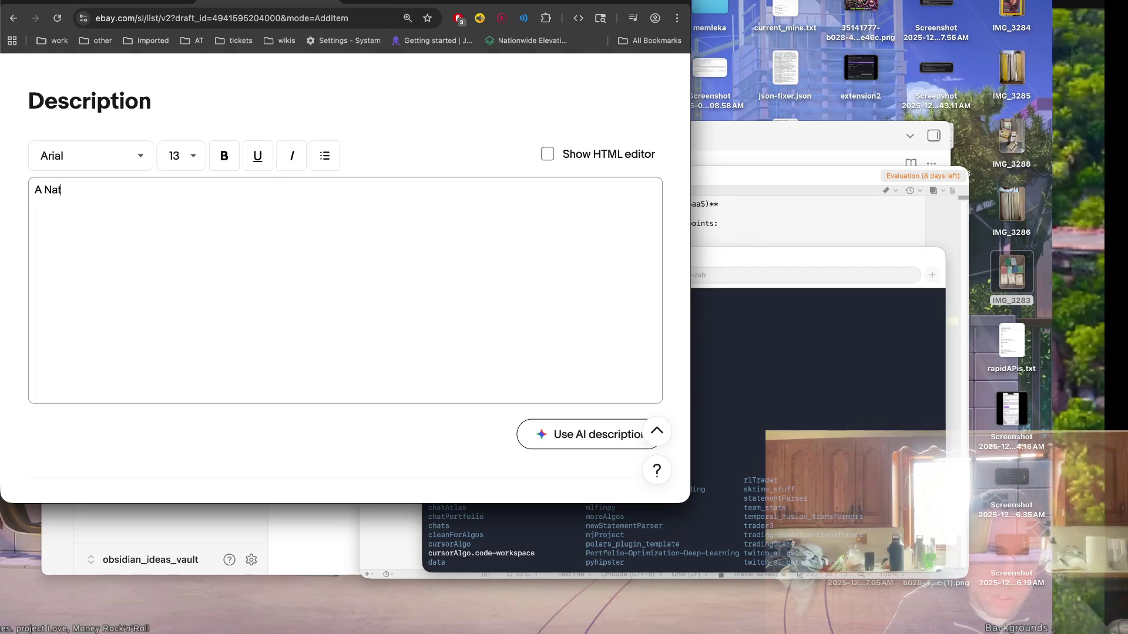
pyautogui.press('BackSpace')
pyautogui.write('graphic ')
pyautogui.write('cod')
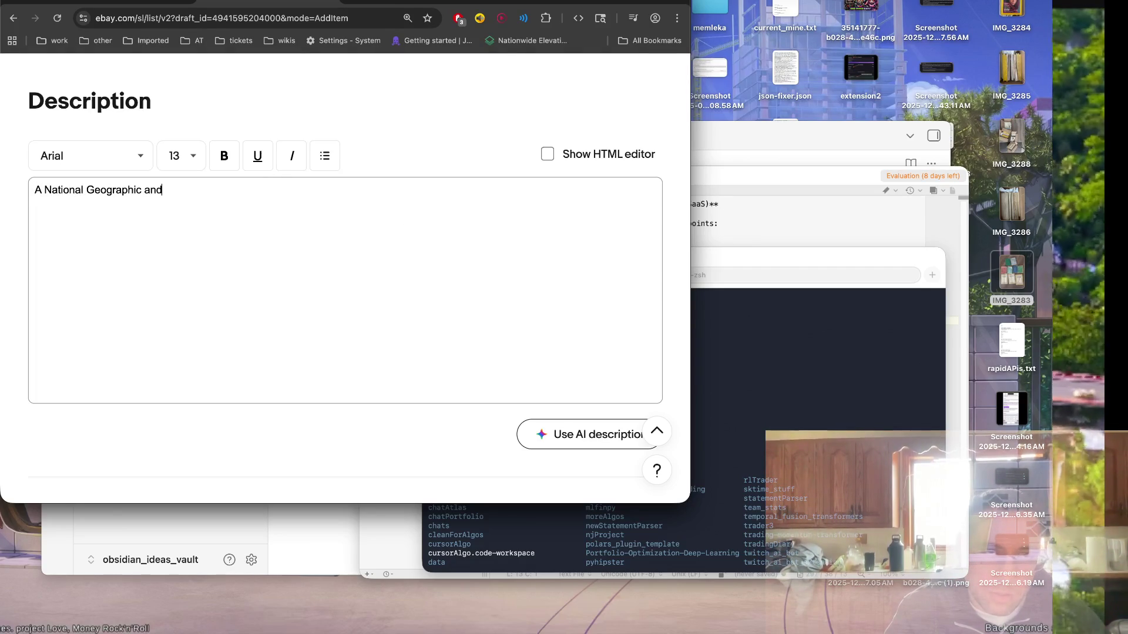
pyautogui.press('BackSpace')
pyautogui.press('BackSpace')
pyautogui.write('oll')
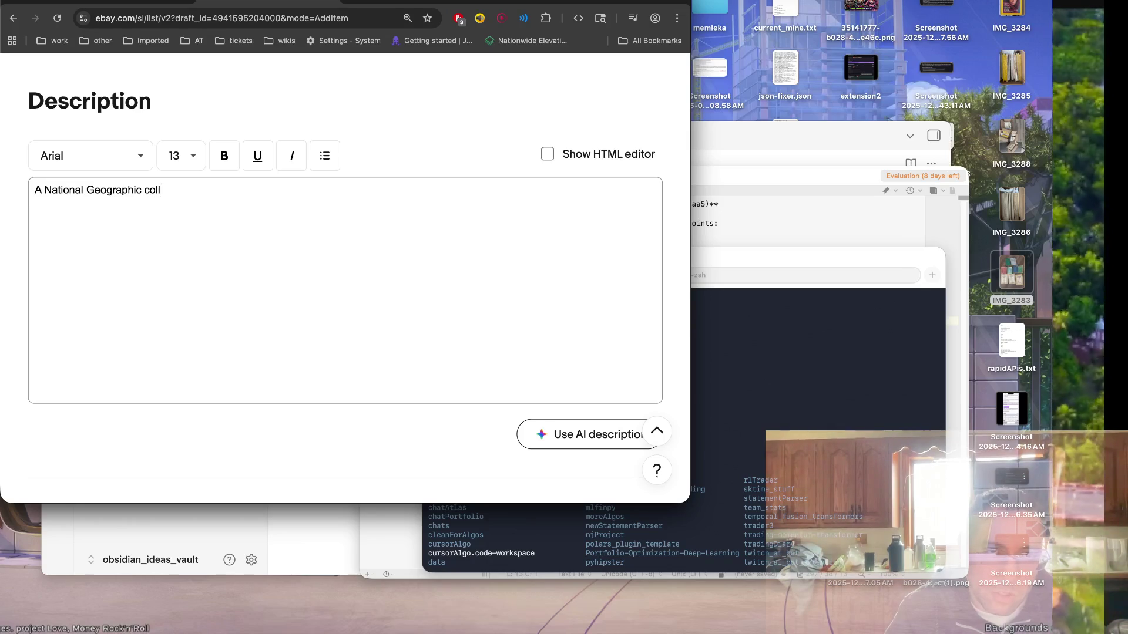
pyautogui.write('ection.')
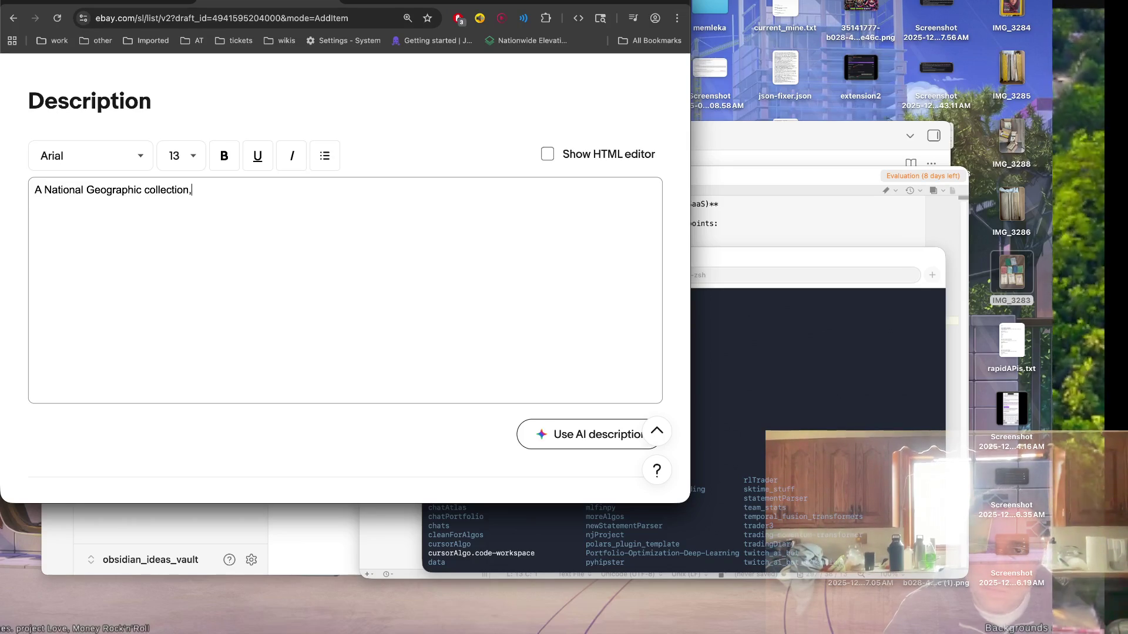
# Open the IMG_3283 magazine photo from the desktop for reference
pyautogui.press('F11')
pyautogui.press('F11')
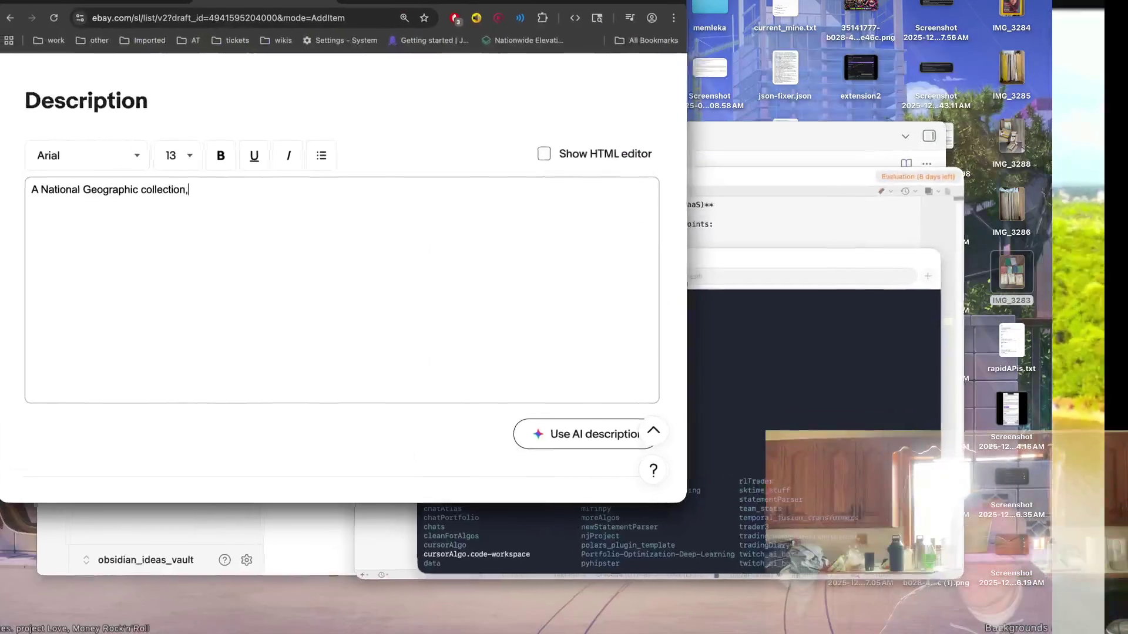
pyautogui.click(1004, 284)
pyautogui.doubleClick(1005, 285)
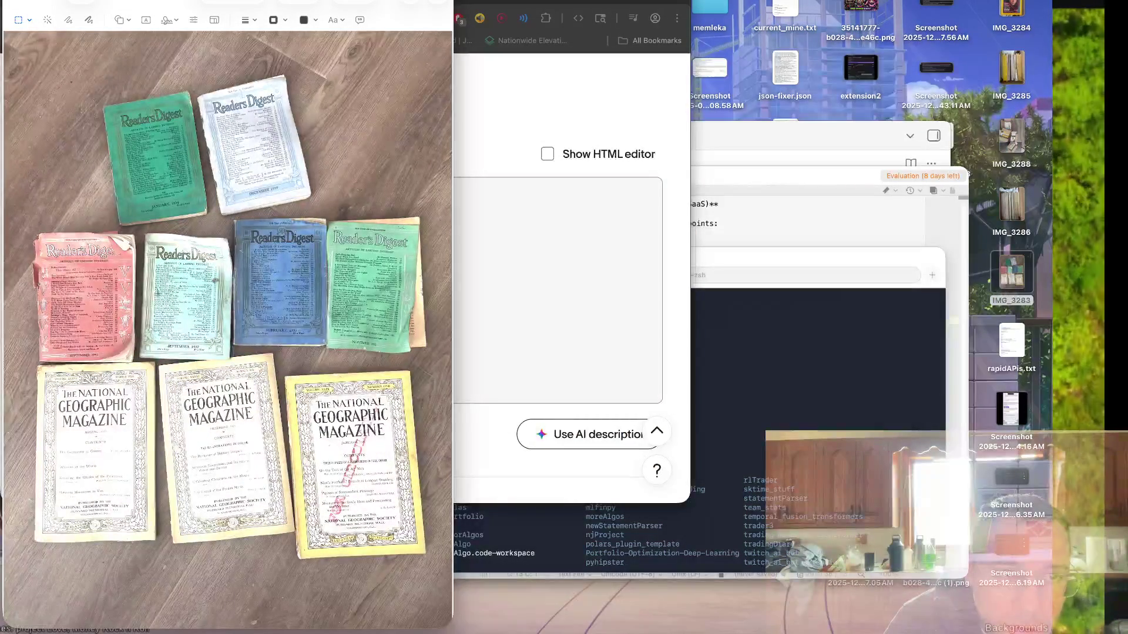
# Make it 'National Geographic Magazine collection' and add '5 Readers digests as well.'
pyautogui.click(509, 234)
pyautogui.press('BackSpace')
pyautogui.write('.')
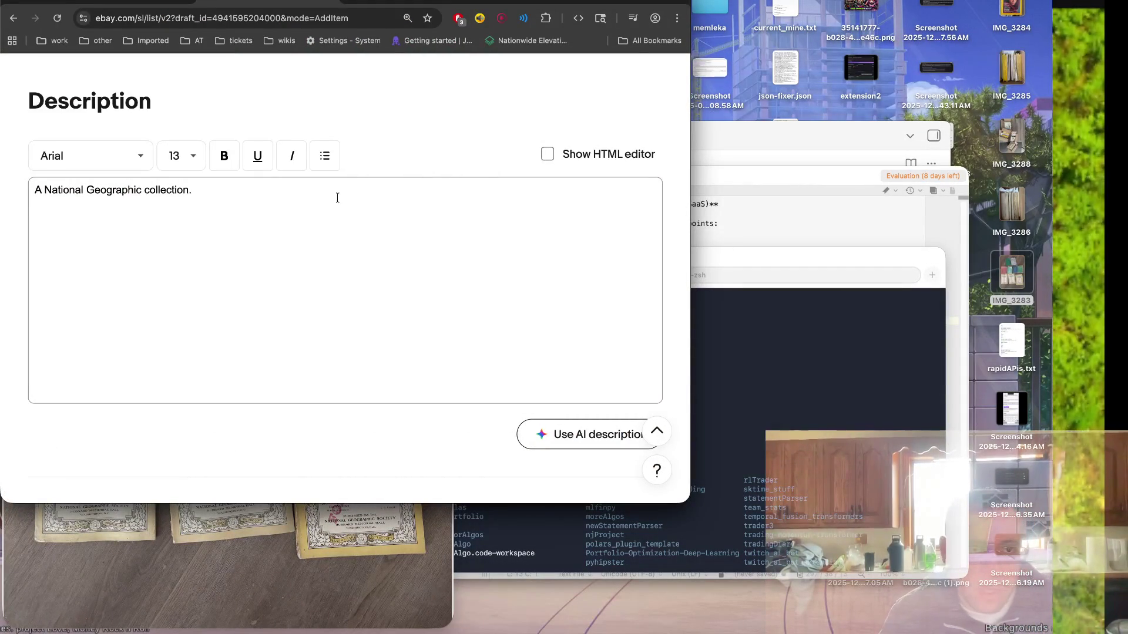
pyautogui.click(142, 189)
pyautogui.write('Magazine')
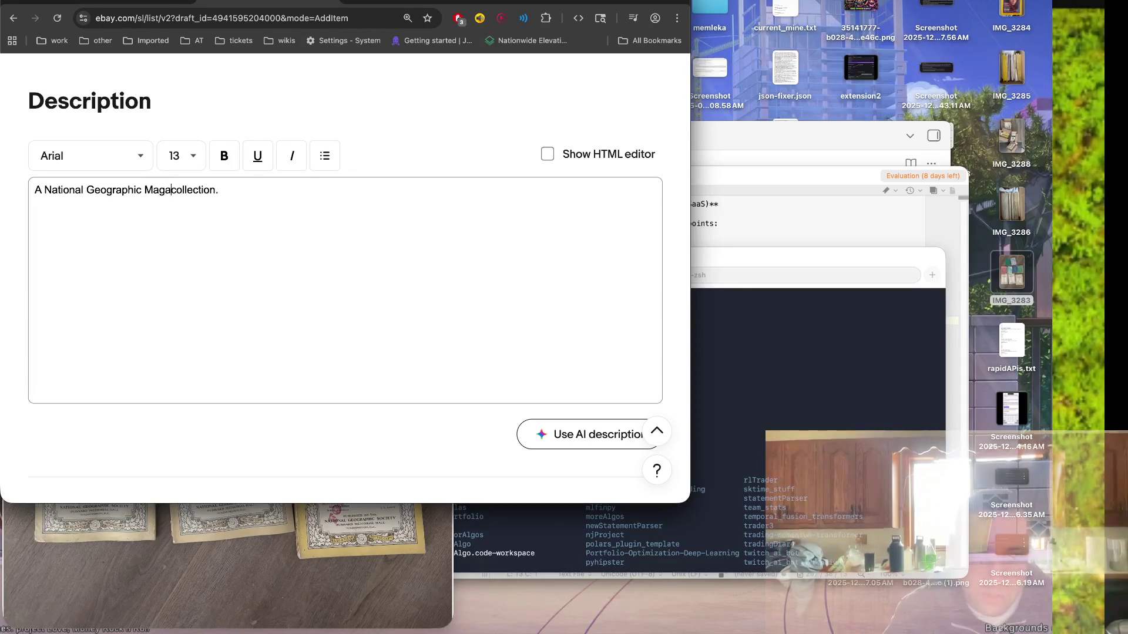
pyautogui.click(392, 202)
pyautogui.write('5 Readers digest')
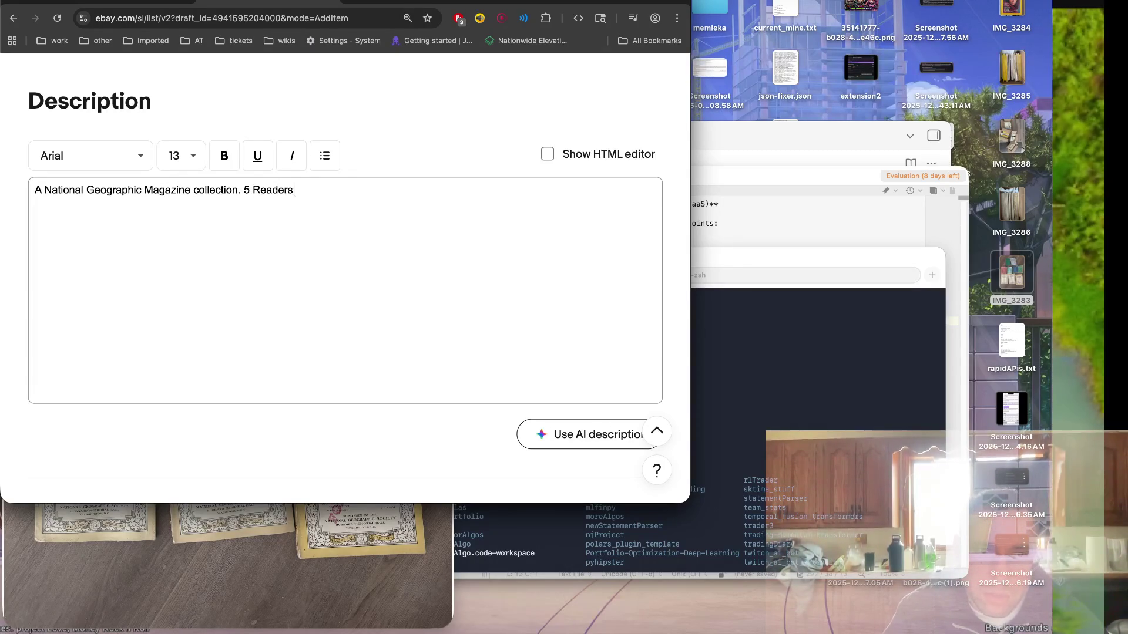
pyautogui.write('s as well.')
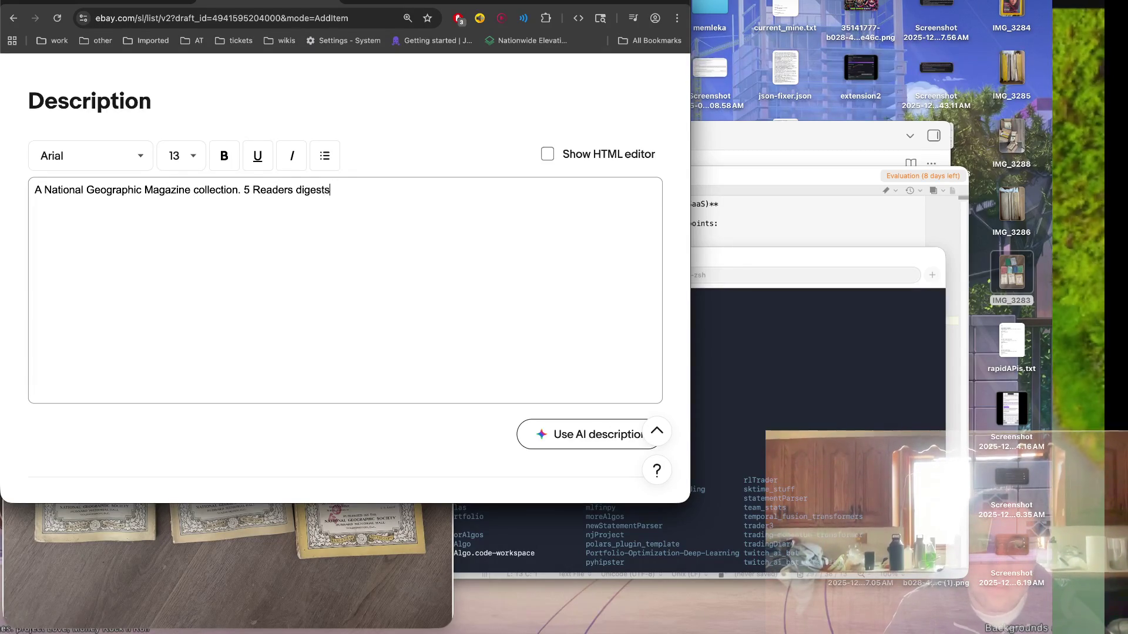
# Start a second line on the magazines' torn or stained condition, rechecking the photo
pyautogui.press('Return')
pyautogui.write('All National Geogr')
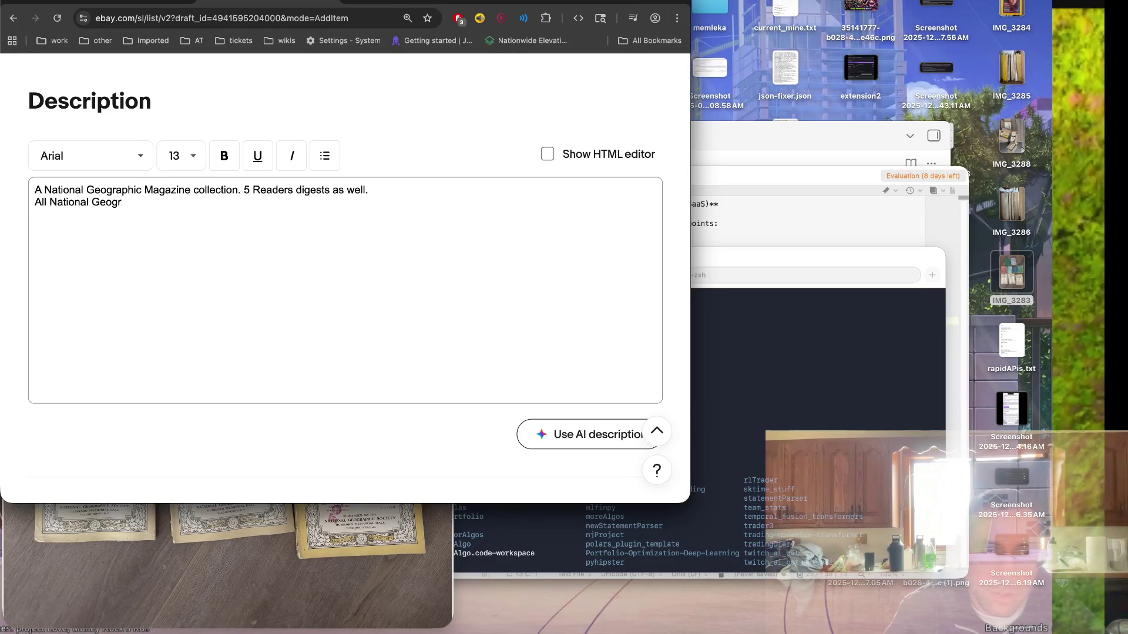
pyautogui.keyDown('shift'); pyautogui.click(51, 205); pyautogui.keyUp('shift')
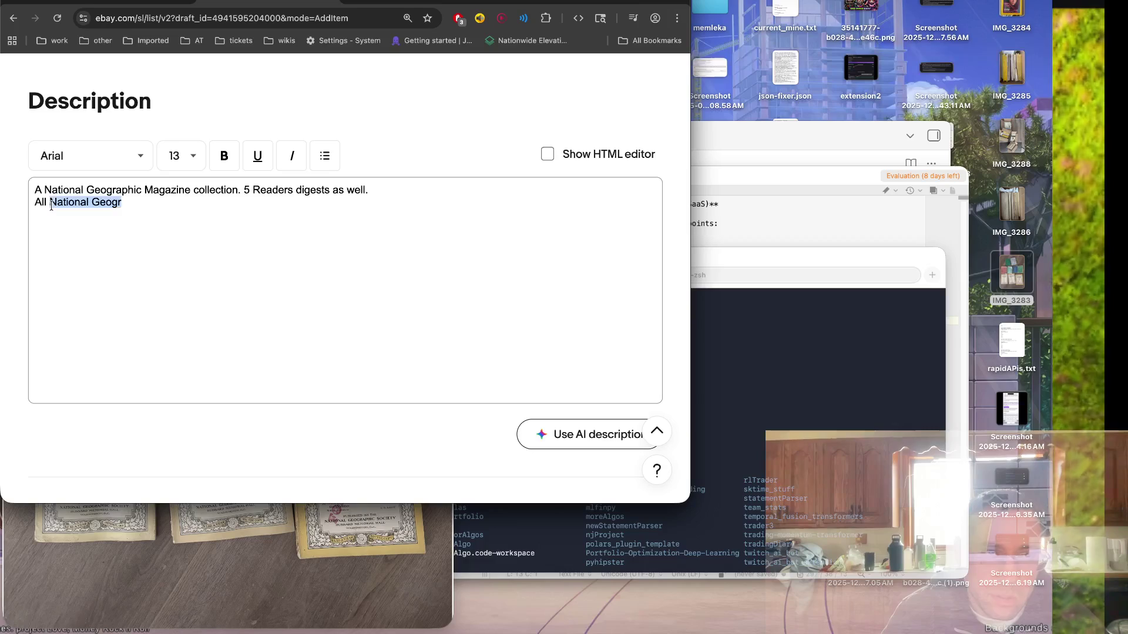
pyautogui.write('magazines as')
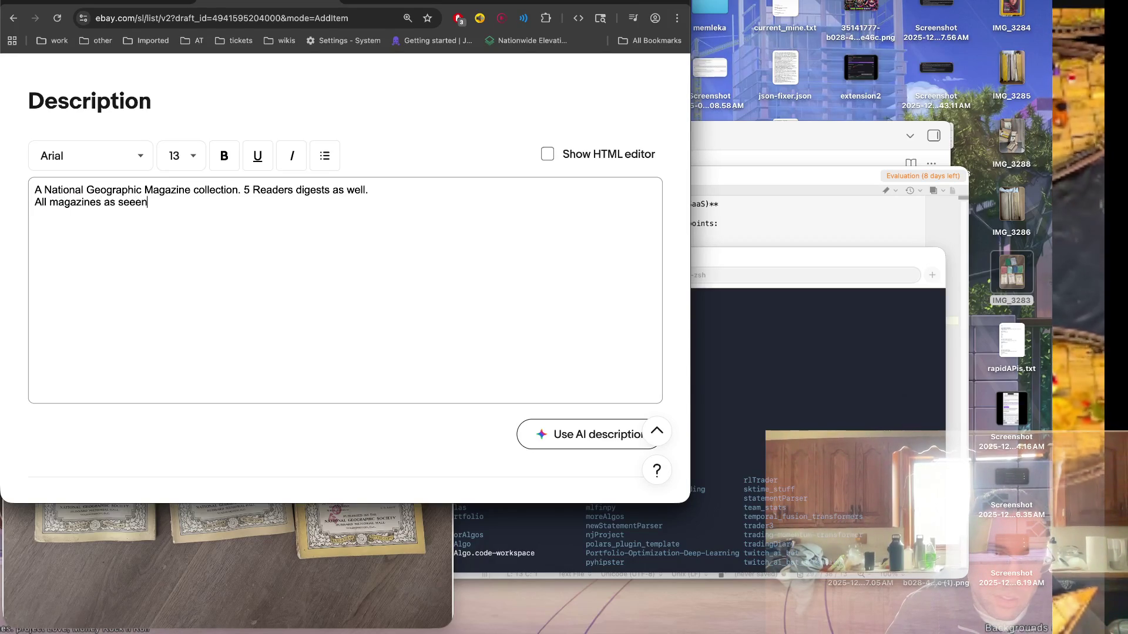
pyautogui.write('e pictures')
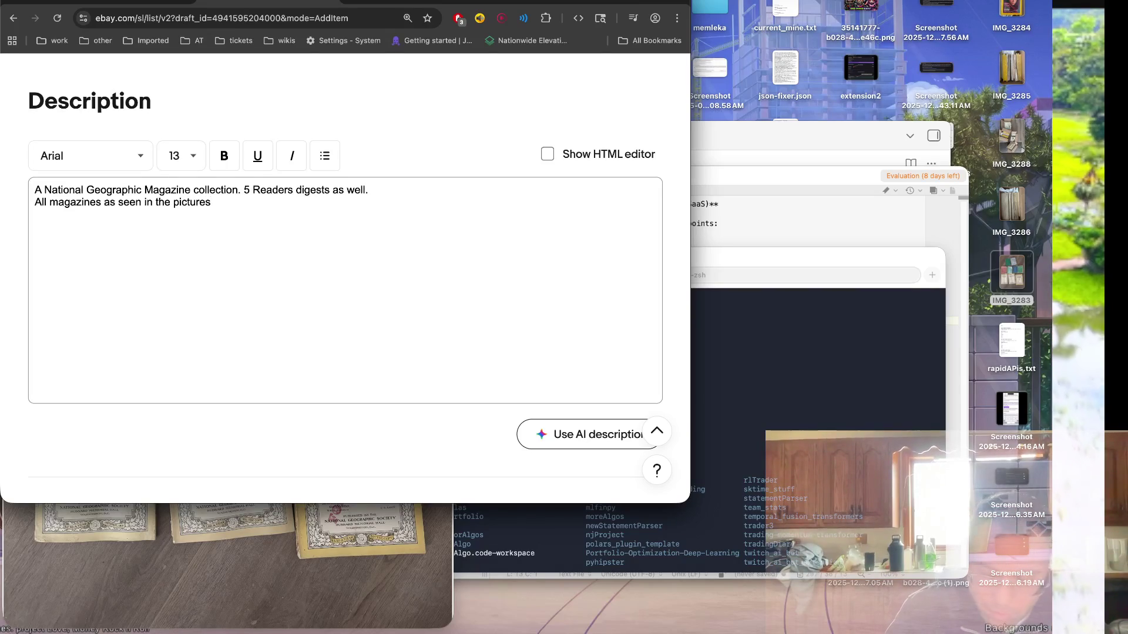
pyautogui.write('rn or stained condition.')
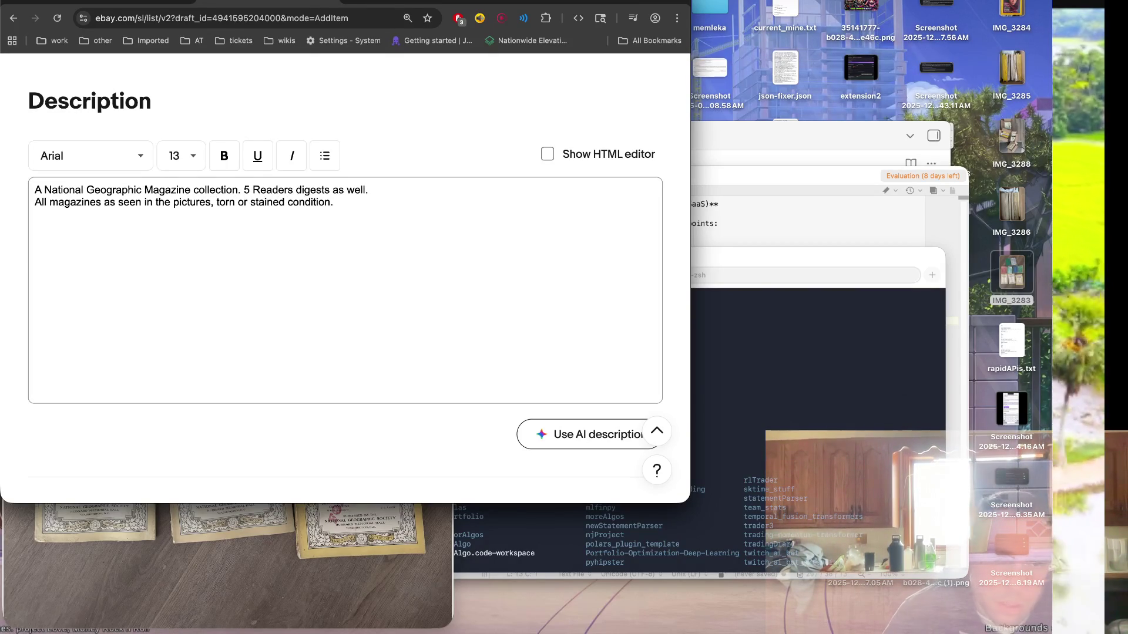
pyautogui.click(429, 543)
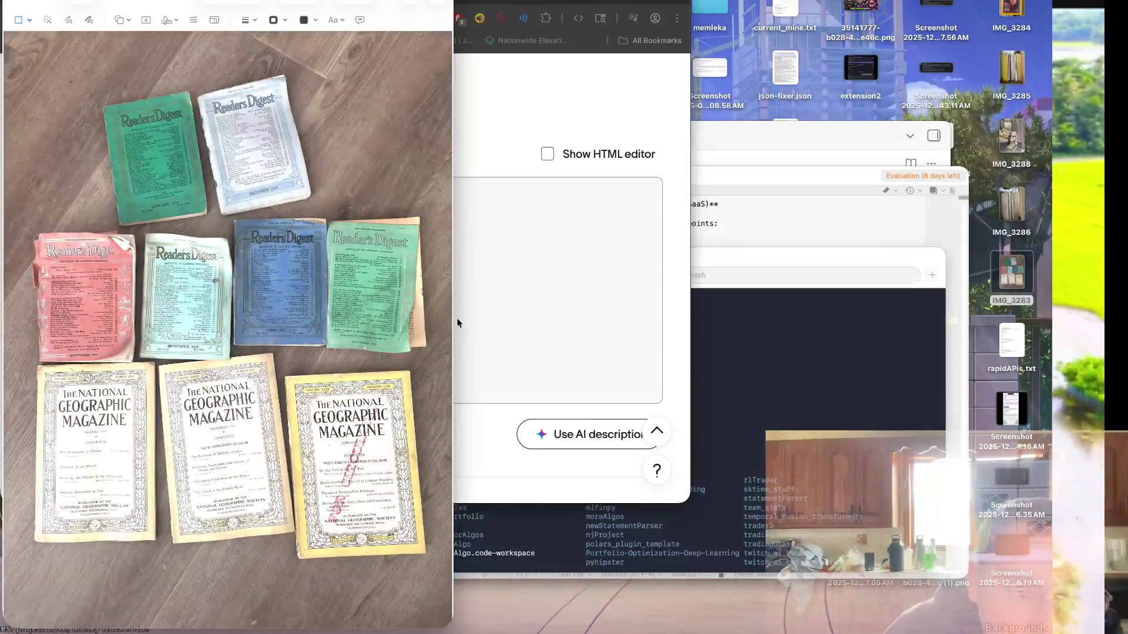
# Append 'worn, usable' to the condition line of the description
pyautogui.click(460, 322)
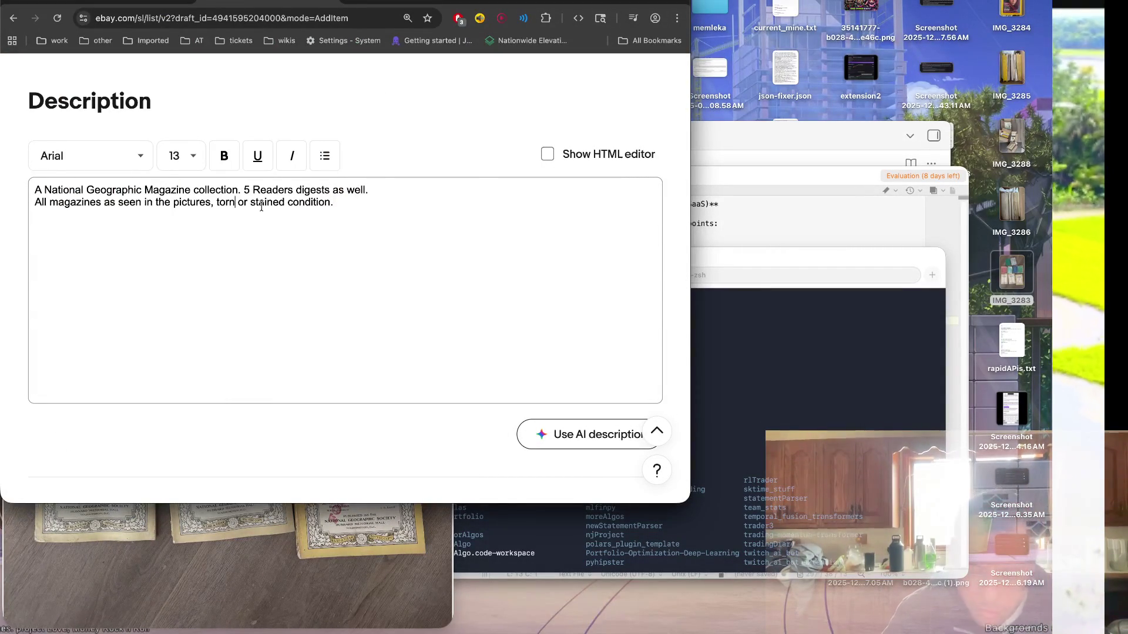
pyautogui.write(', worn,')
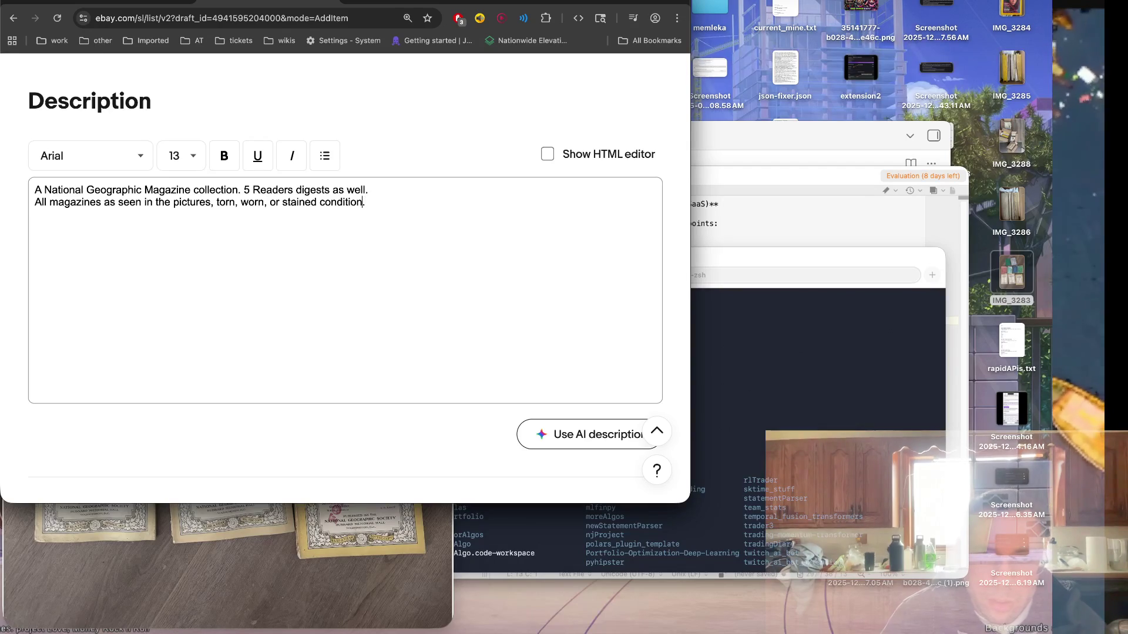
pyautogui.write('l usable')
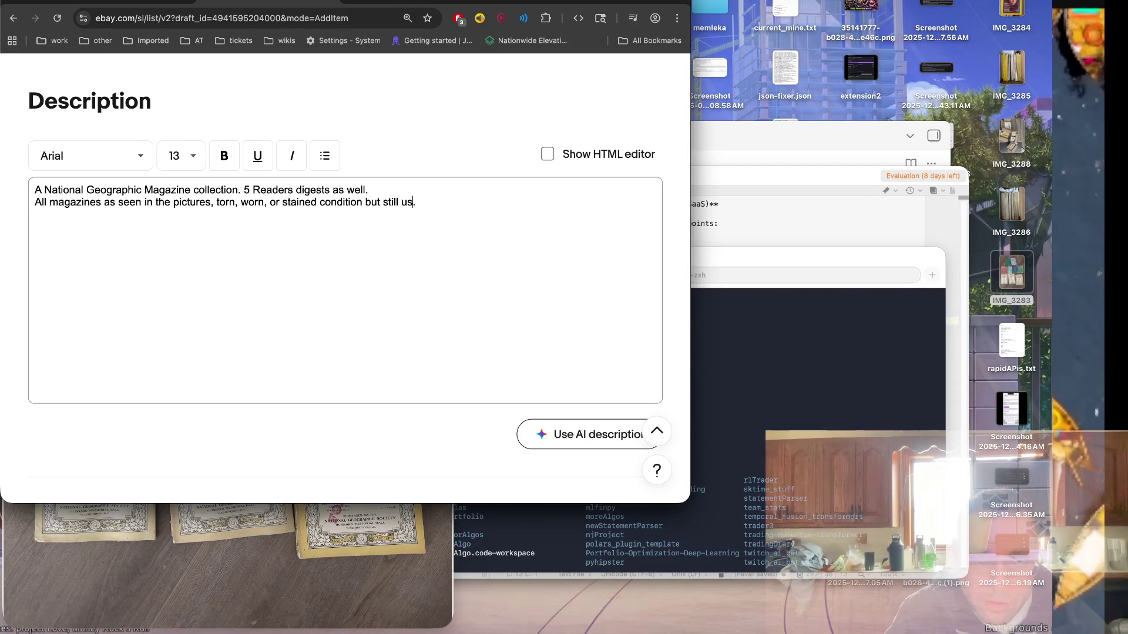
pyautogui.press('End')
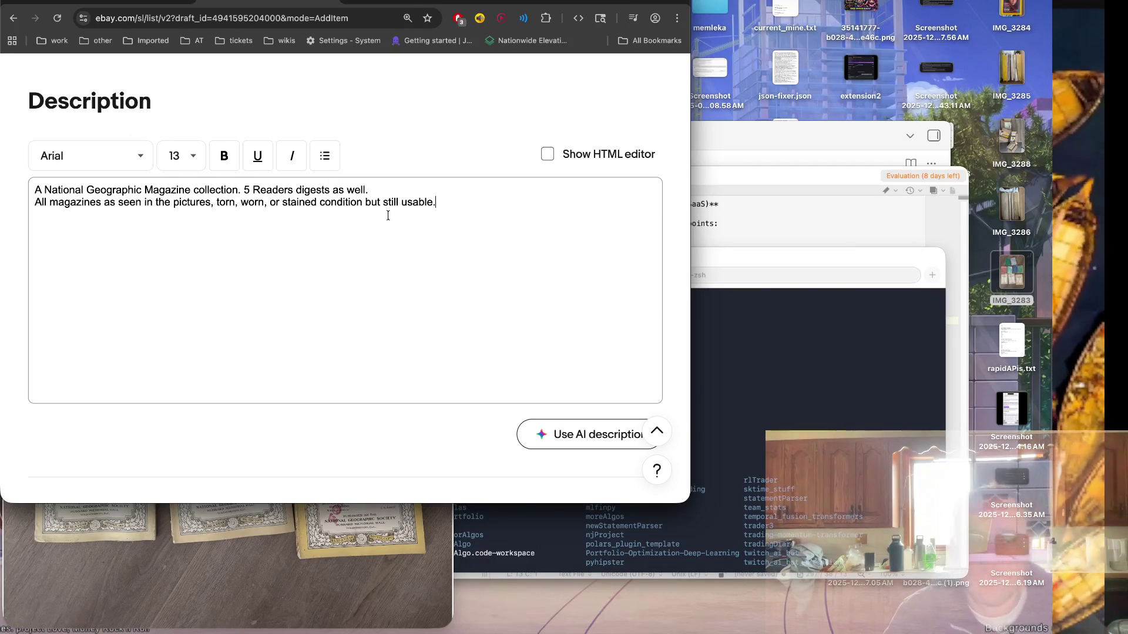
# Add a new line reading '$80 Shipping because there are 4 boxes'
pyautogui.press('Return')
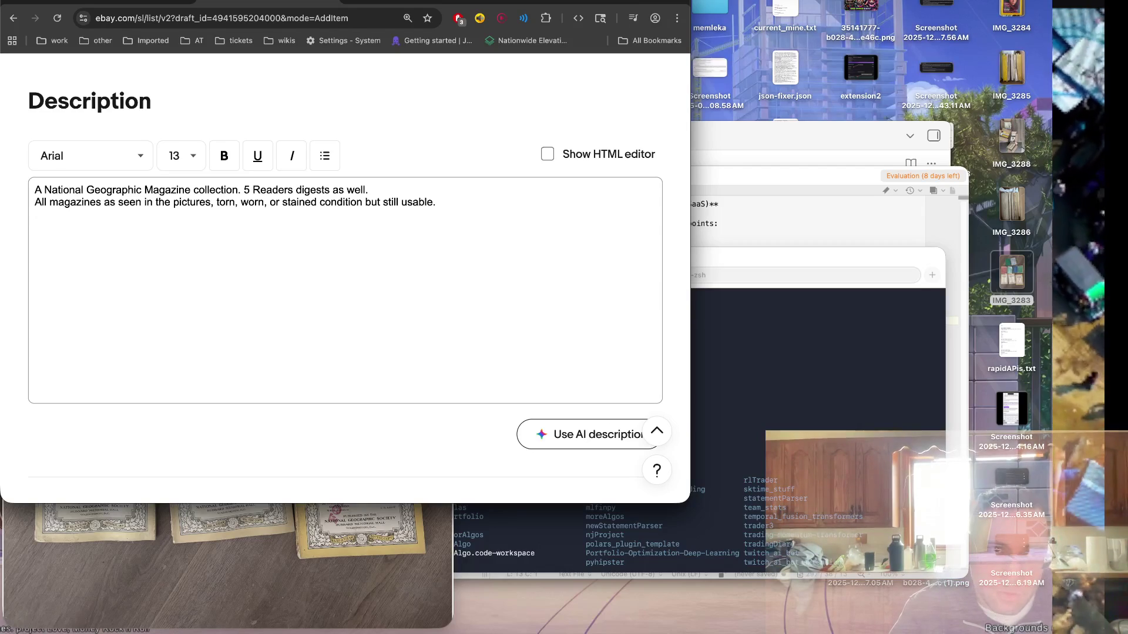
pyautogui.write('$80 Shgi')
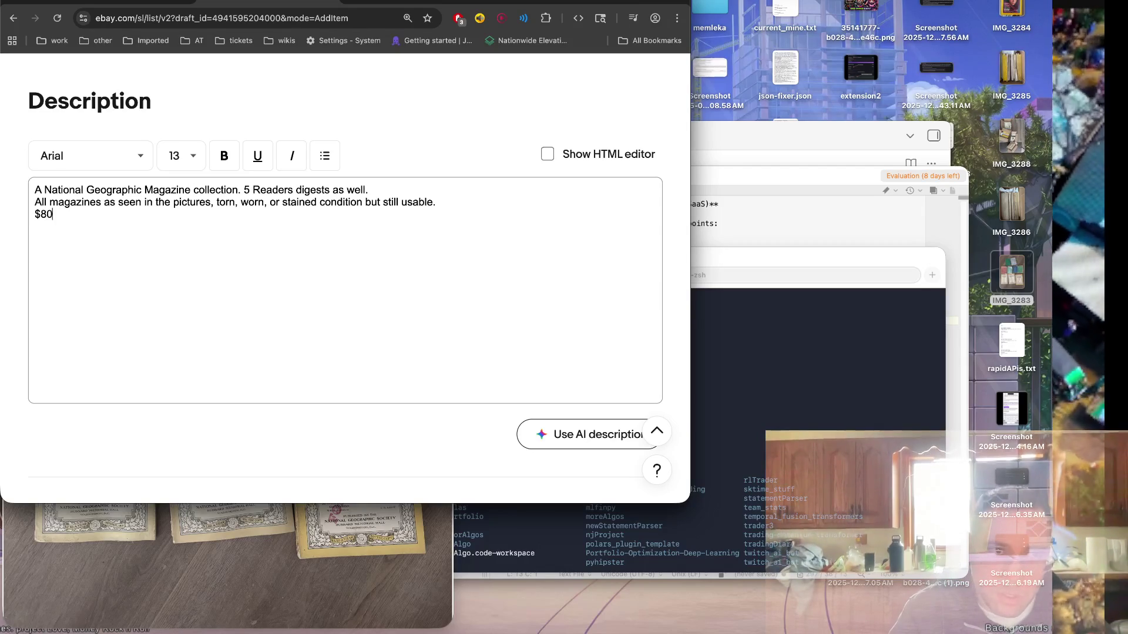
pyautogui.press('BackSpace')
pyautogui.press('BackSpace')
pyautogui.write('iup')
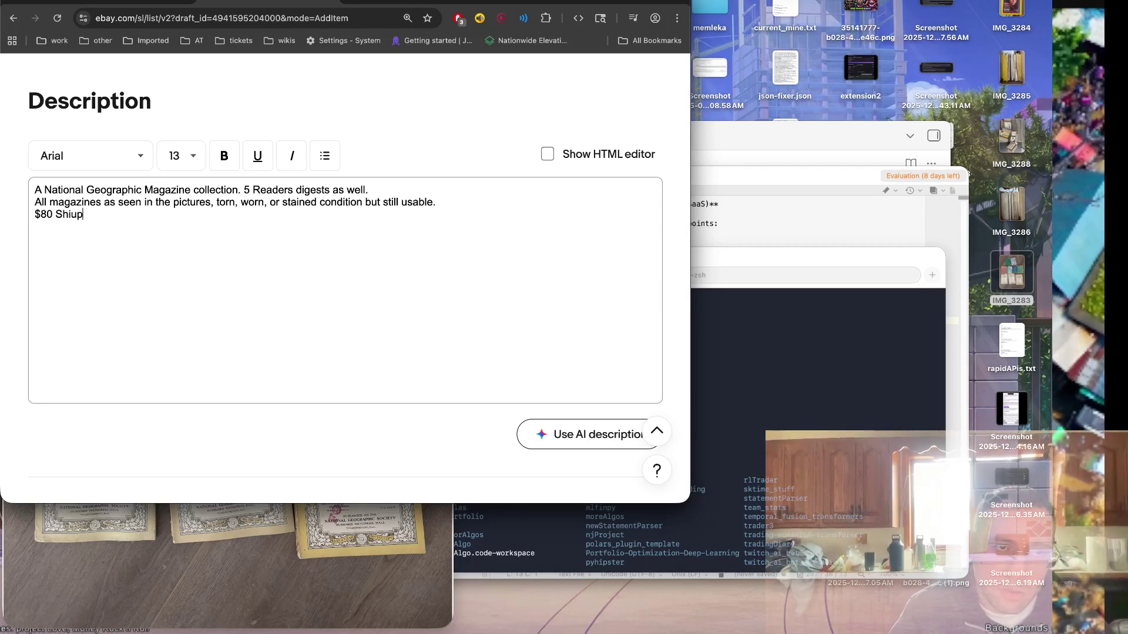
pyautogui.write('pping becaus')
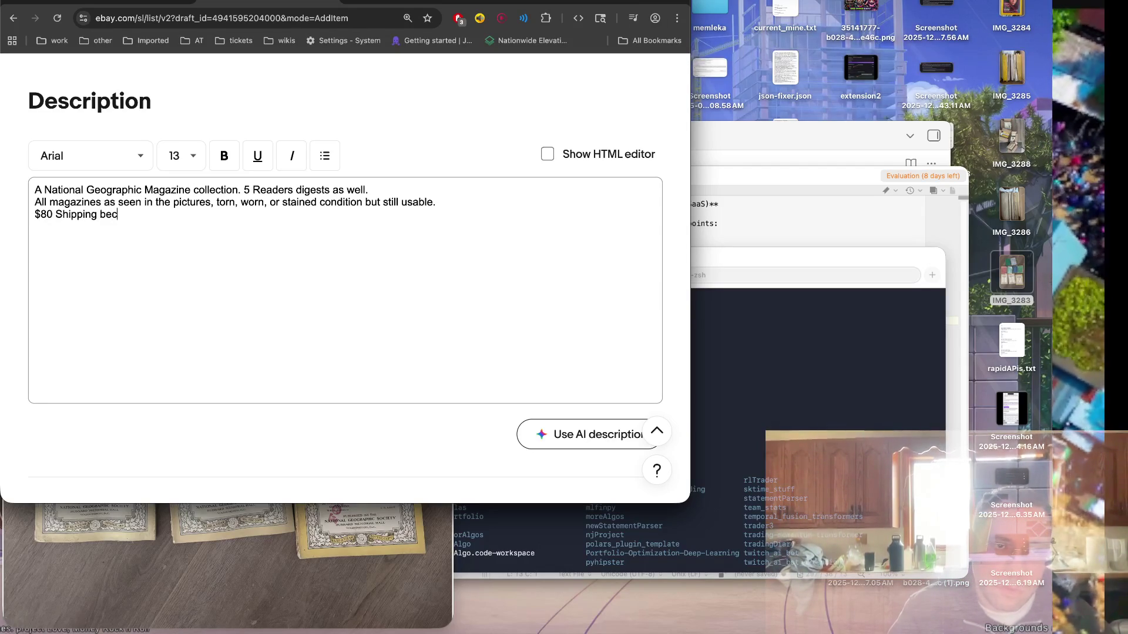
pyautogui.press('BackSpace')
pyautogui.press('BackSpace')
pyautogui.write('there a')
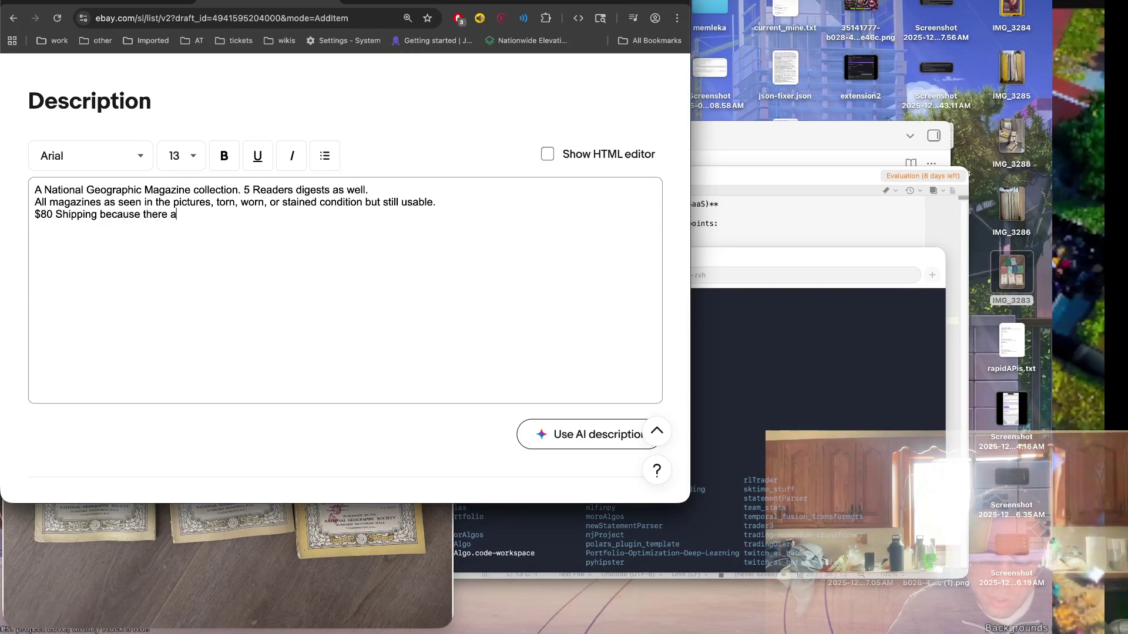
pyautogui.write('re 4 boxes and')
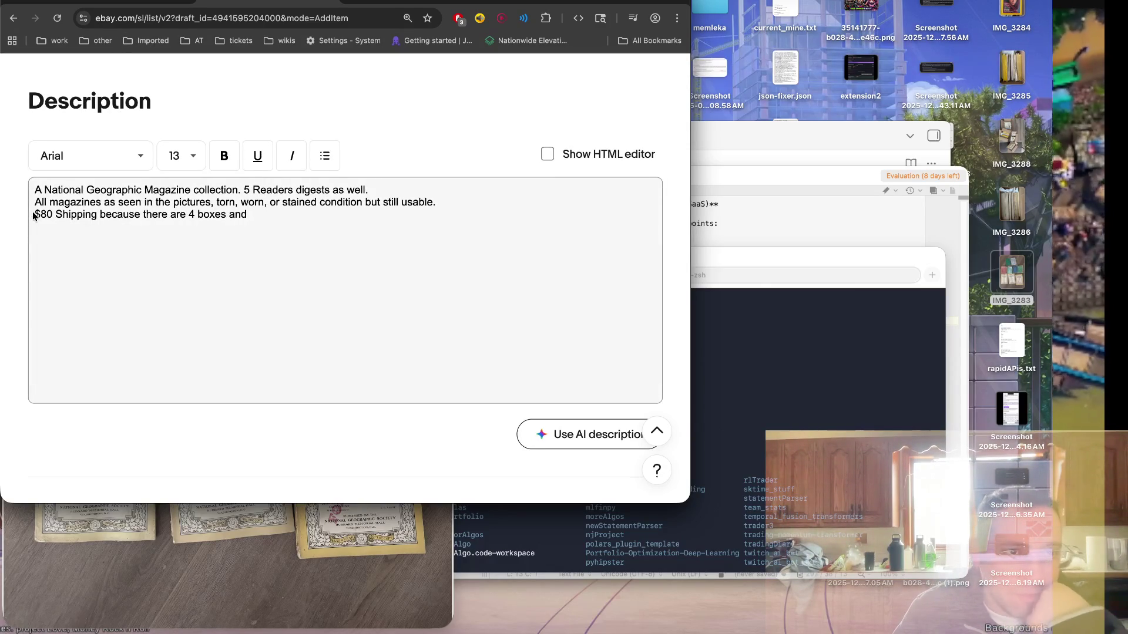
pyautogui.scroll(6, 284, 143)
# Prefix the shipping line with 'At leadt', end it '4 boxes.', and preview IMG_3286
pyautogui.scroll(-7, 265, 188)
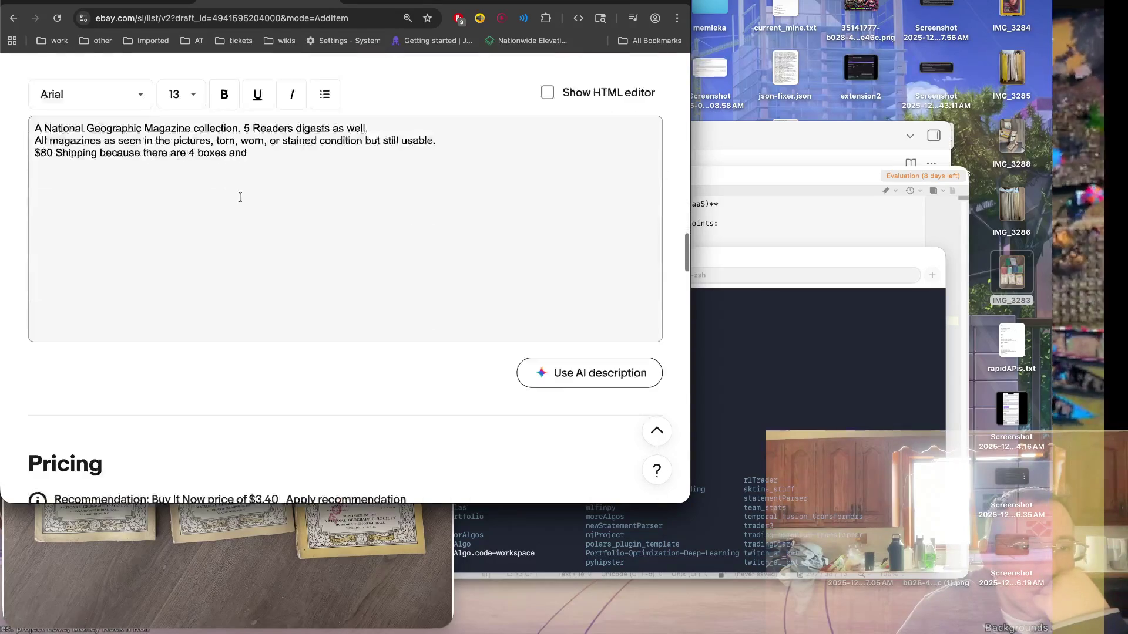
pyautogui.scroll(-1, 239, 197)
pyautogui.write('At leadt')
pyautogui.click(307, 140)
pyautogui.doubleClick(279, 143)
pyautogui.press('BackSpace')
pyautogui.write('.')
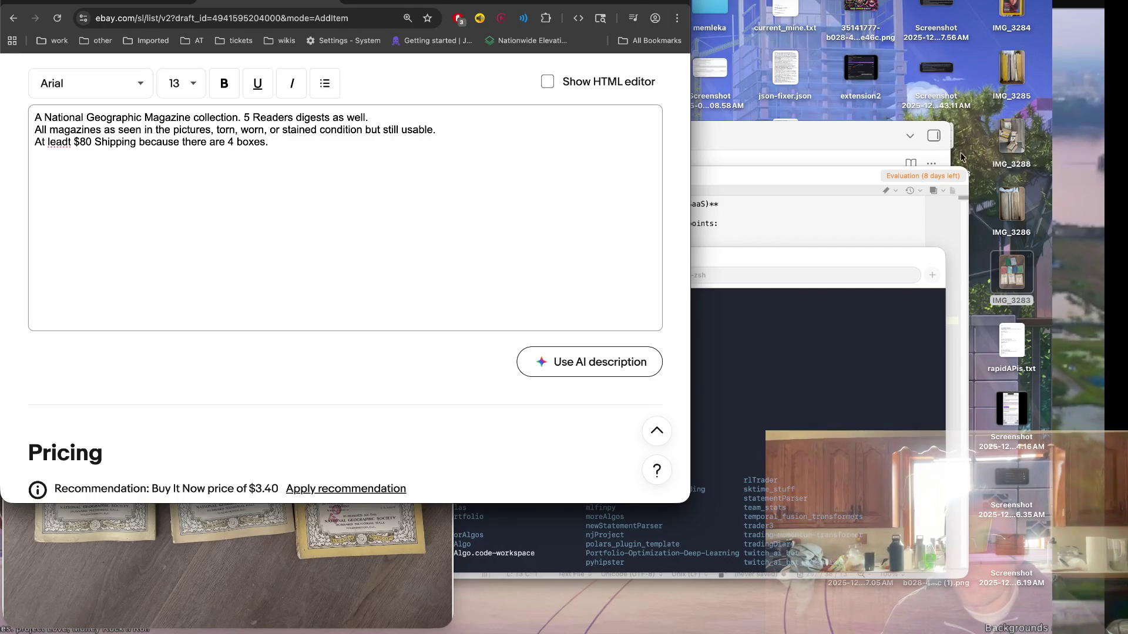
pyautogui.click(1017, 209)
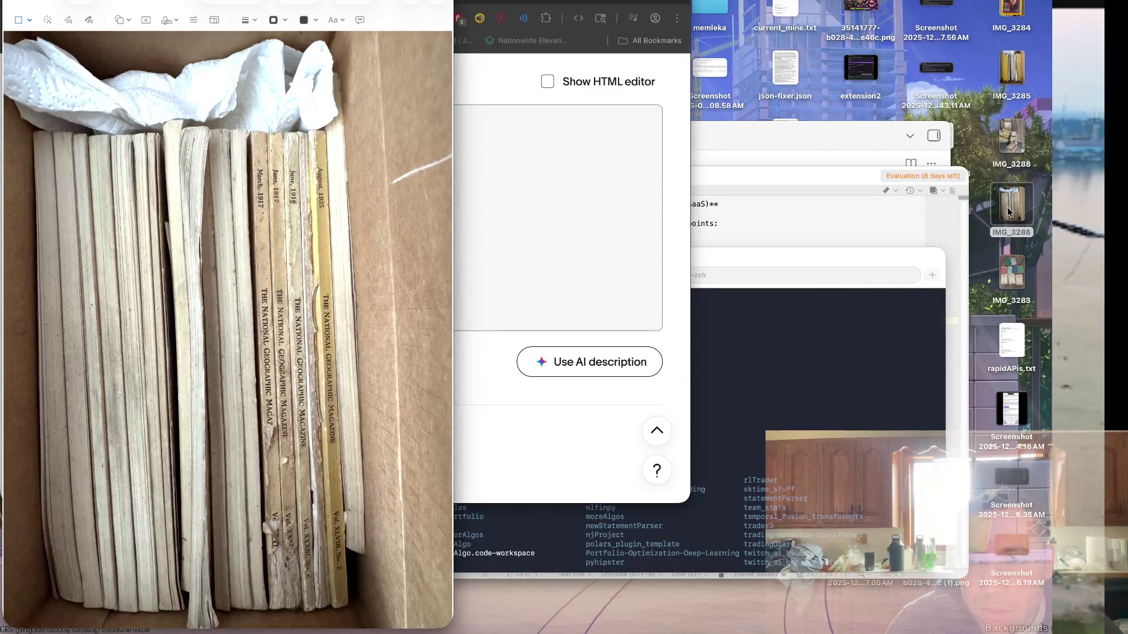
# Preview the IMG_3288 photo of all four boxes, then bring the eBay form forward
pyautogui.click(1009, 151)
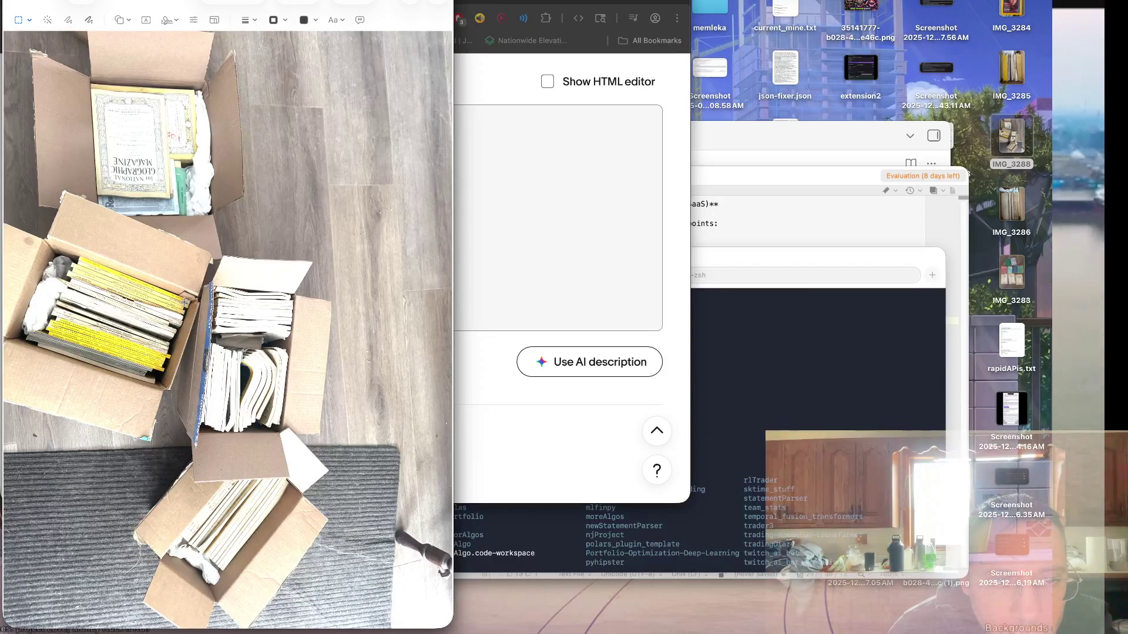
pyautogui.click(488, 298)
pyautogui.press('Return')
pyautogui.write('Probably close to 1')
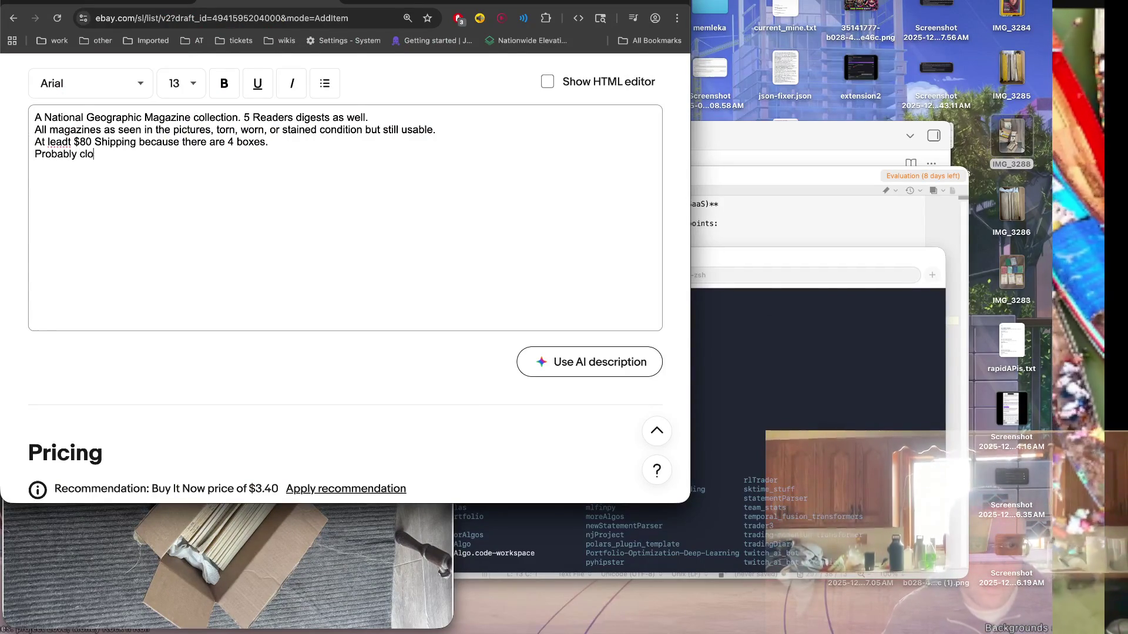
pyautogui.write('00 m')
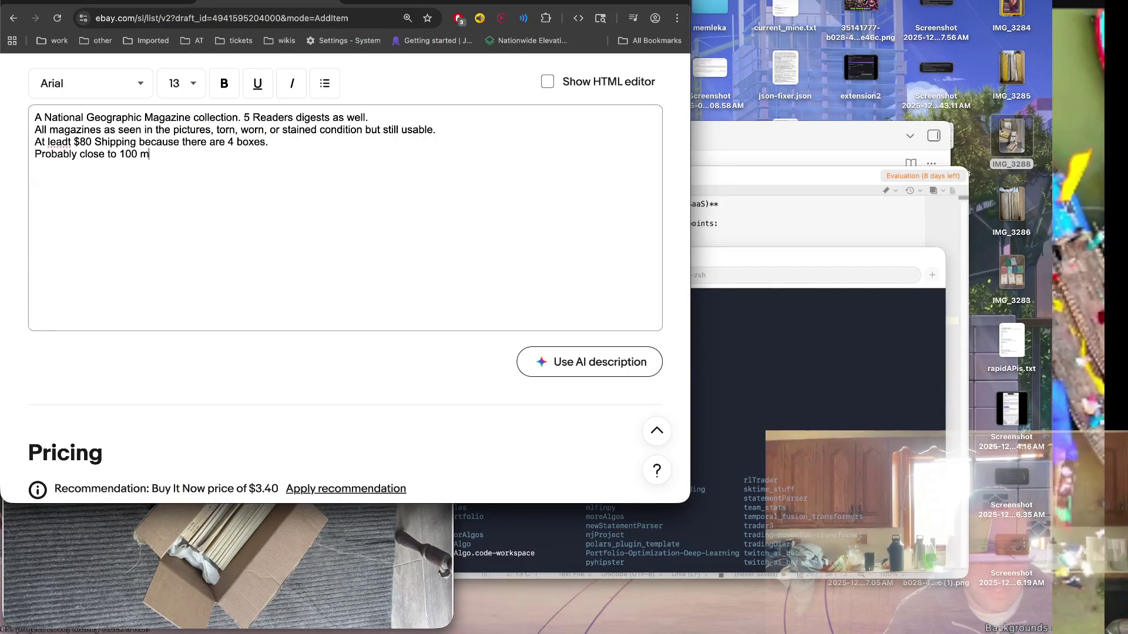
pyautogui.write('agazines b')
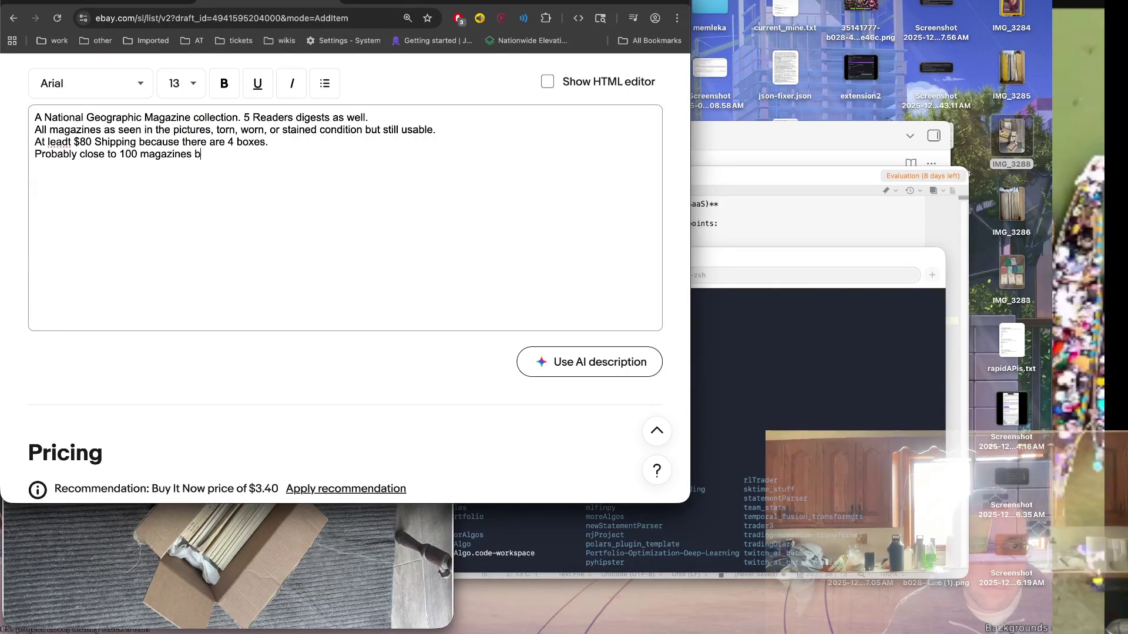
pyautogui.write("ut I don't know")
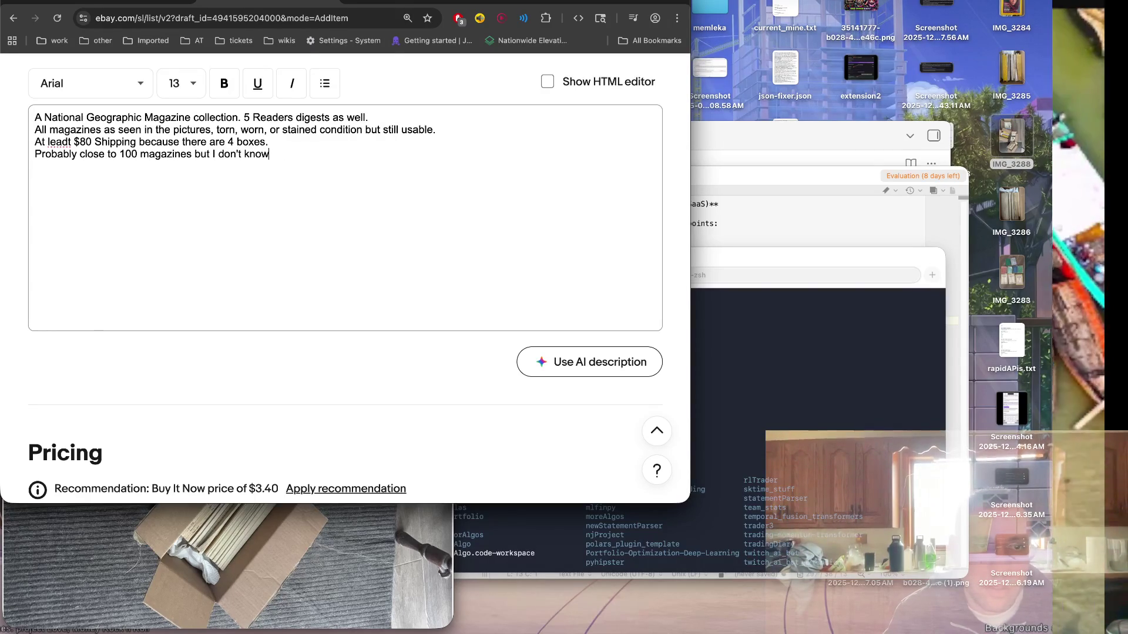
pyautogui.write('I did')
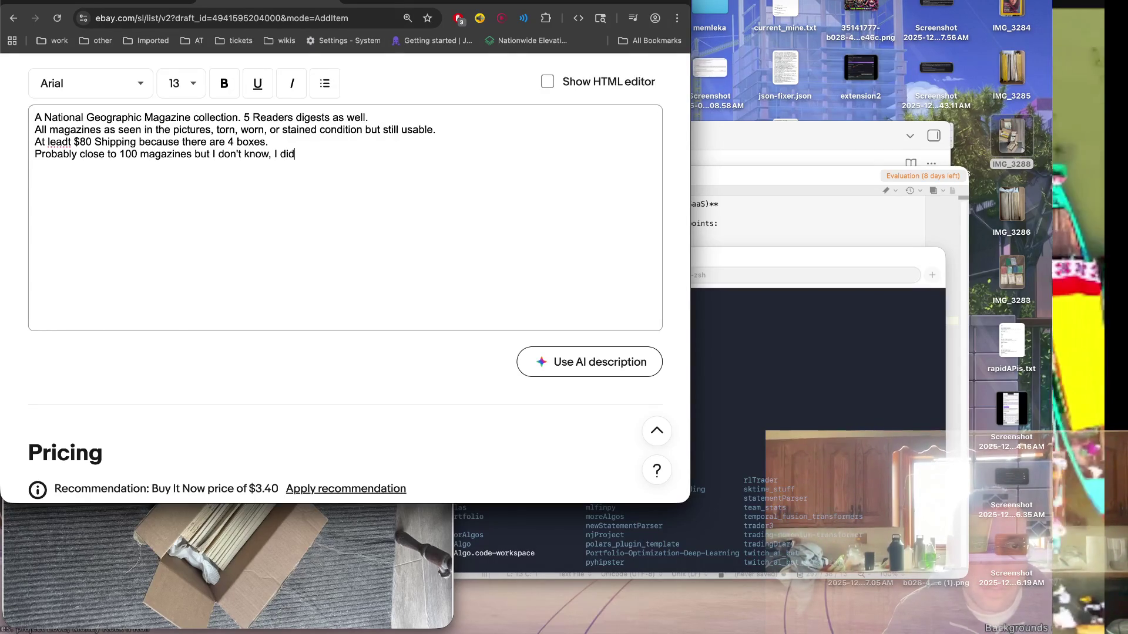
pyautogui.write("n't count them.")
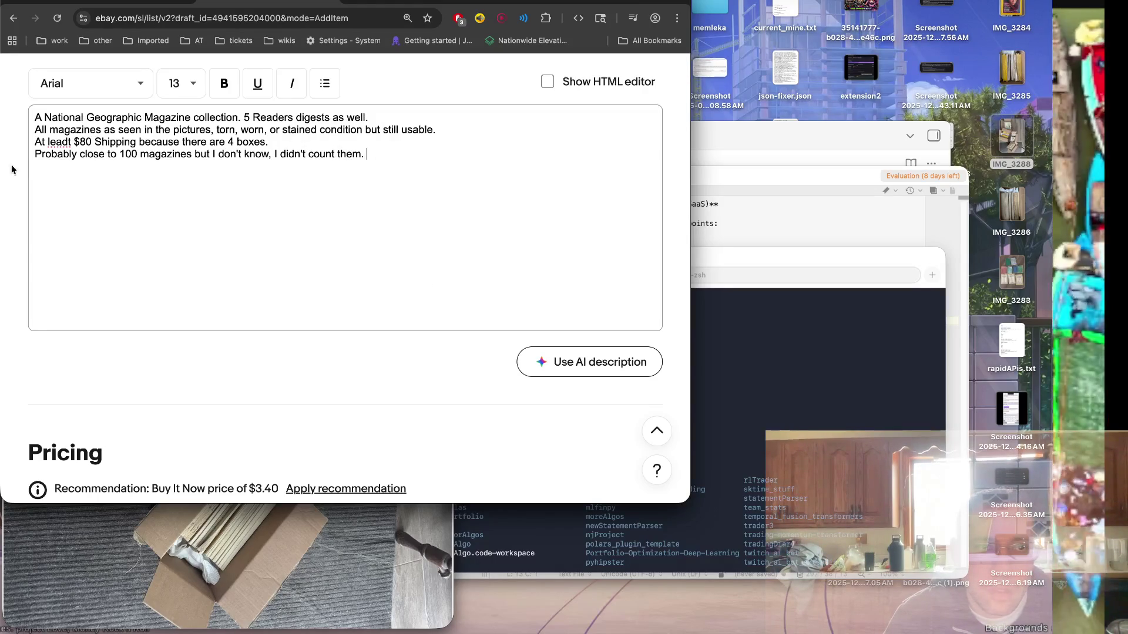
pyautogui.press('super+shift+Left')
pyautogui.press('BackSpace')
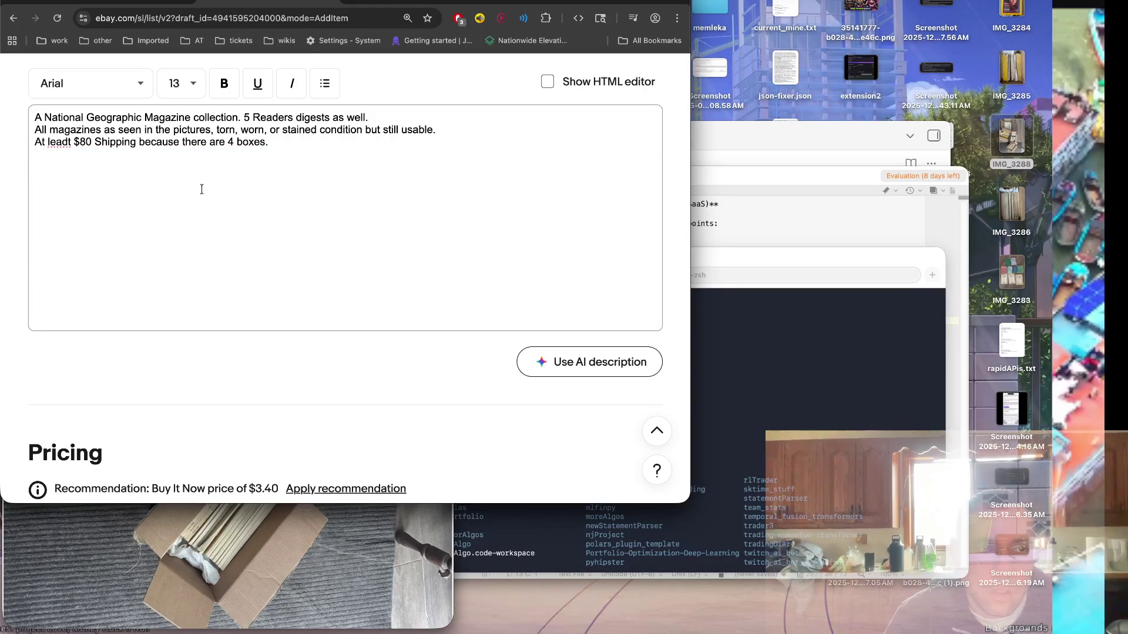
# Correct 'leadt' to 'least' and add 'You will receive all 4 boxes for this auction.'
pyautogui.click(68, 142)
pyautogui.press('BackSpace')
pyautogui.write('s')
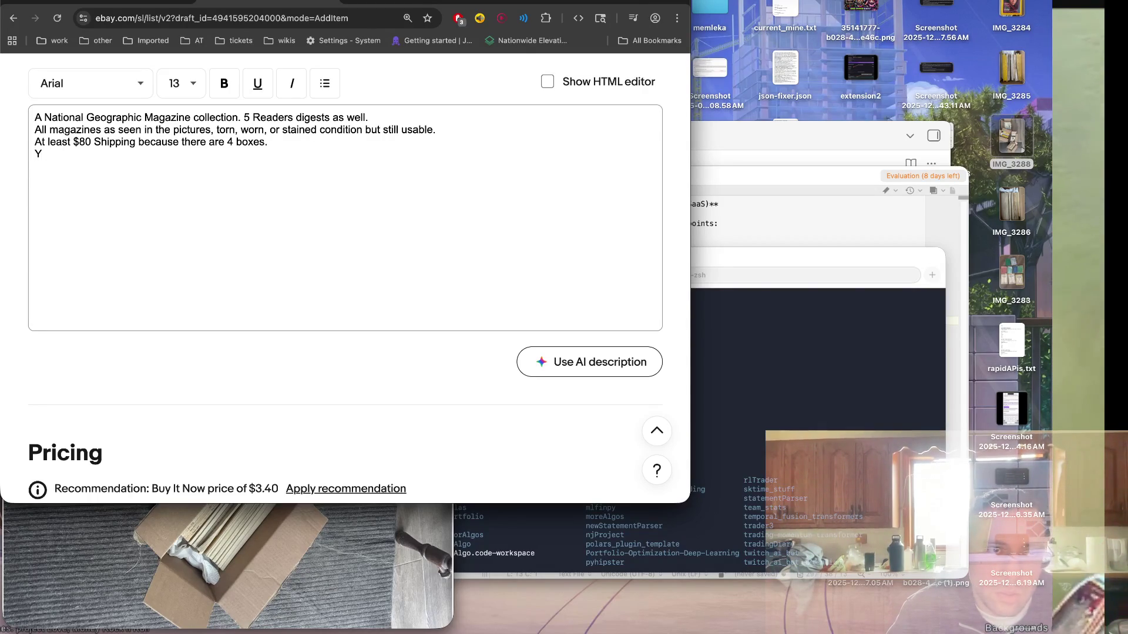
pyautogui.write('l re')
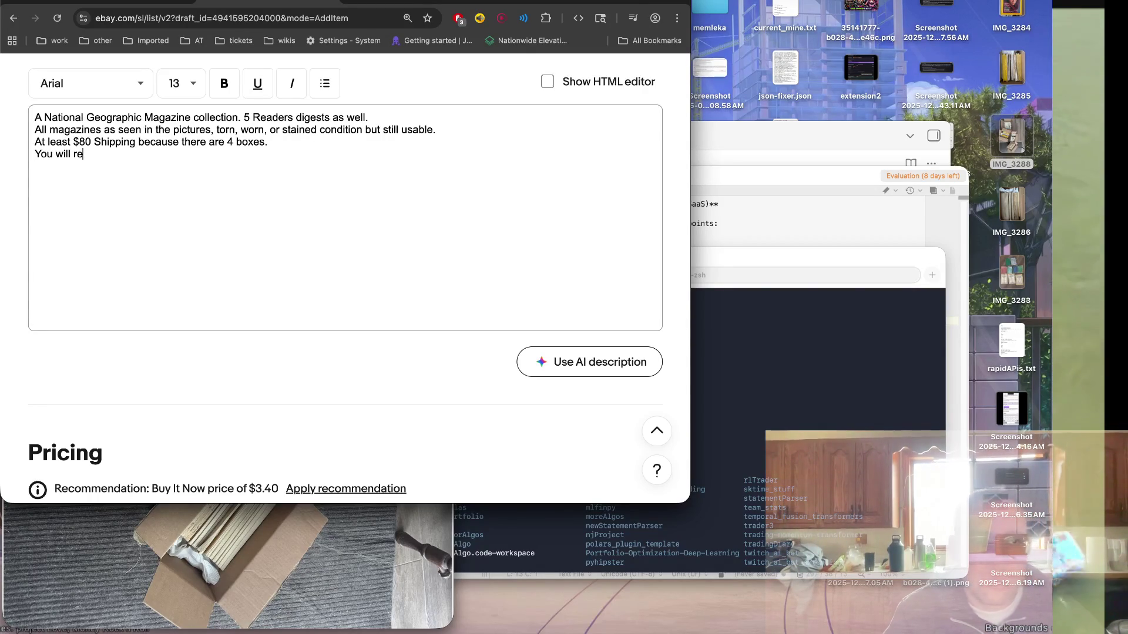
pyautogui.write('ceive all 4 boxes')
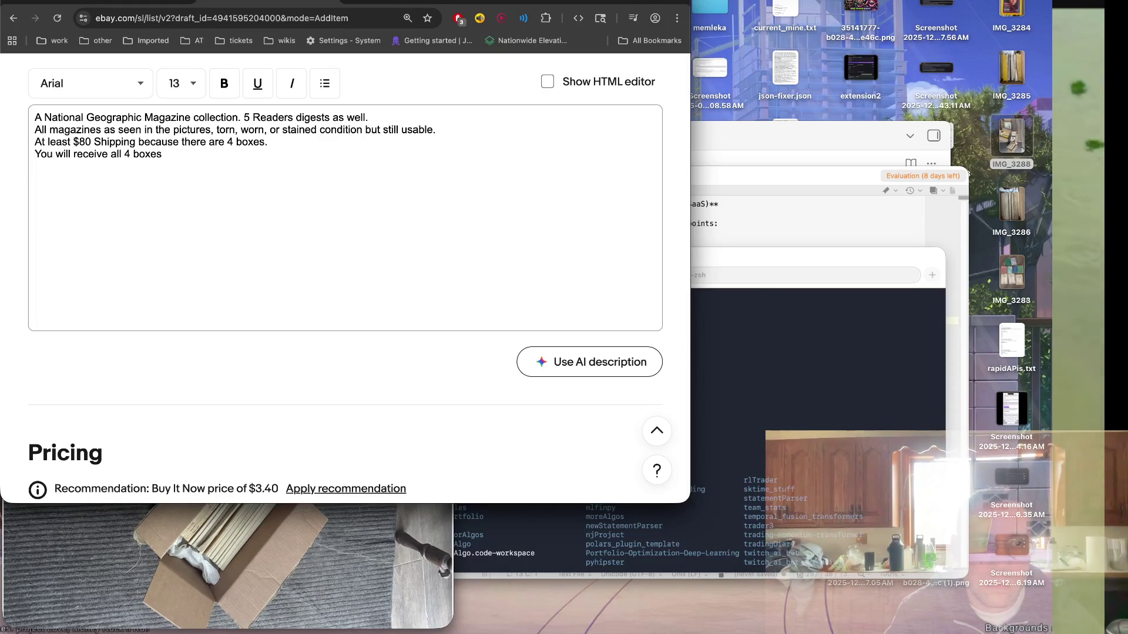
pyautogui.write(' for this auction')
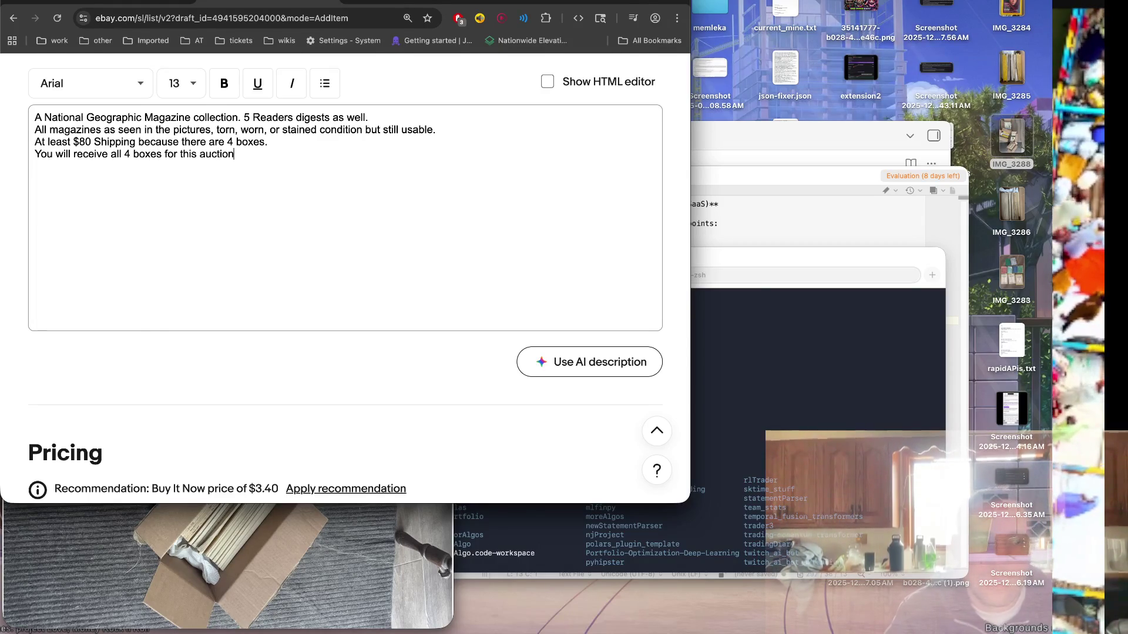
pyautogui.write('.')
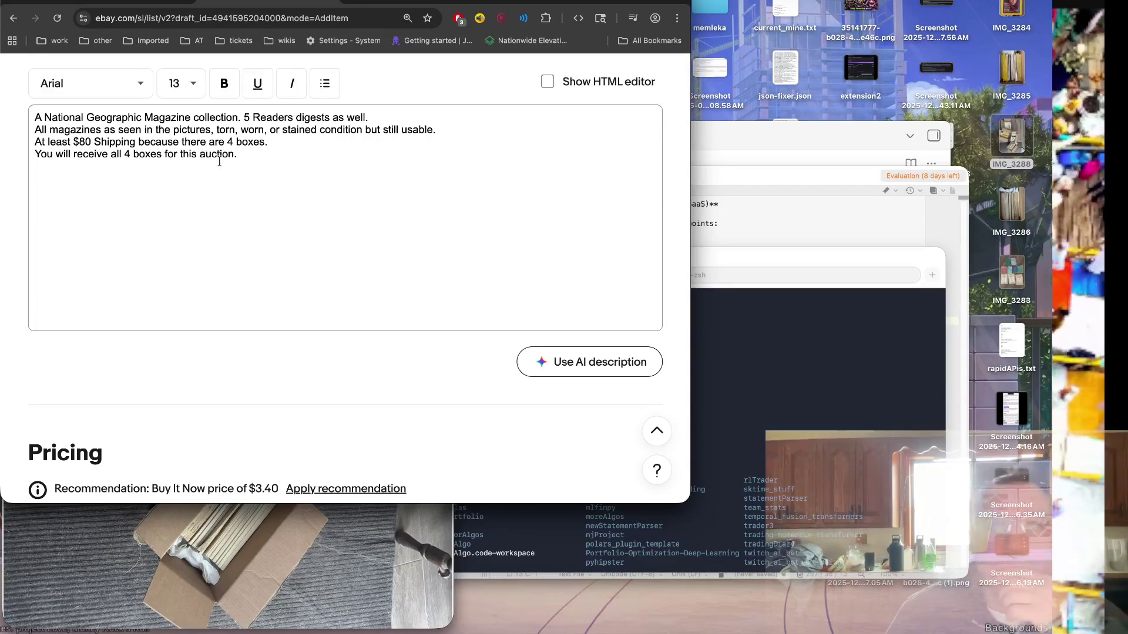
pyautogui.scroll(-1, 337, 398)
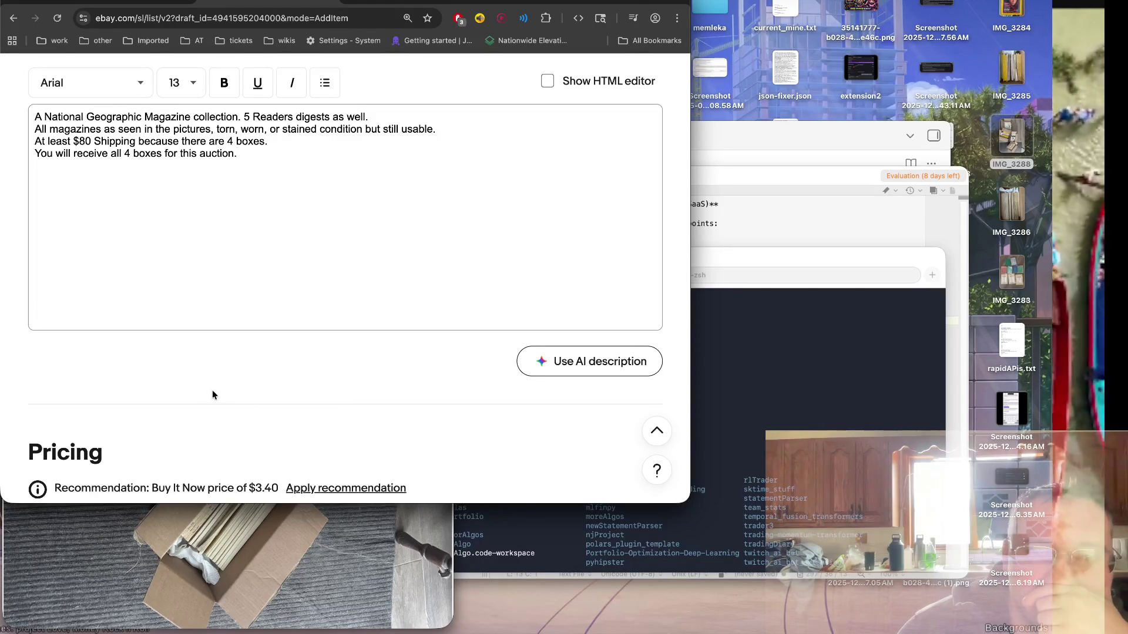
# Add a closing 'No Refunds' line after a blank line at the description's end
pyautogui.scroll(7, 212, 391)
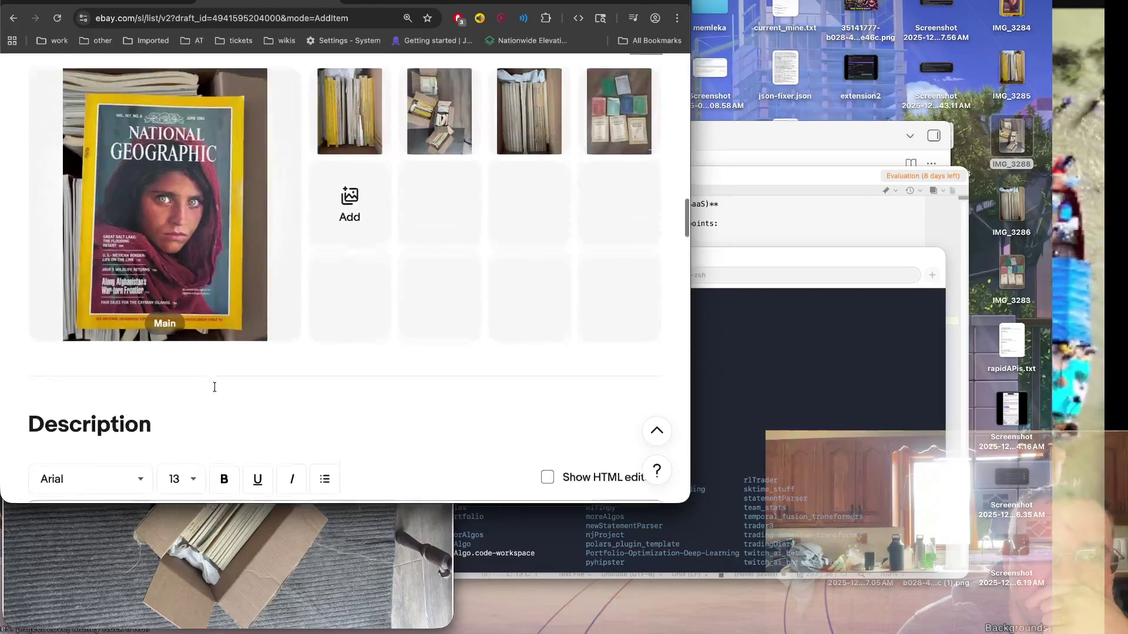
pyautogui.scroll(2, 214, 386)
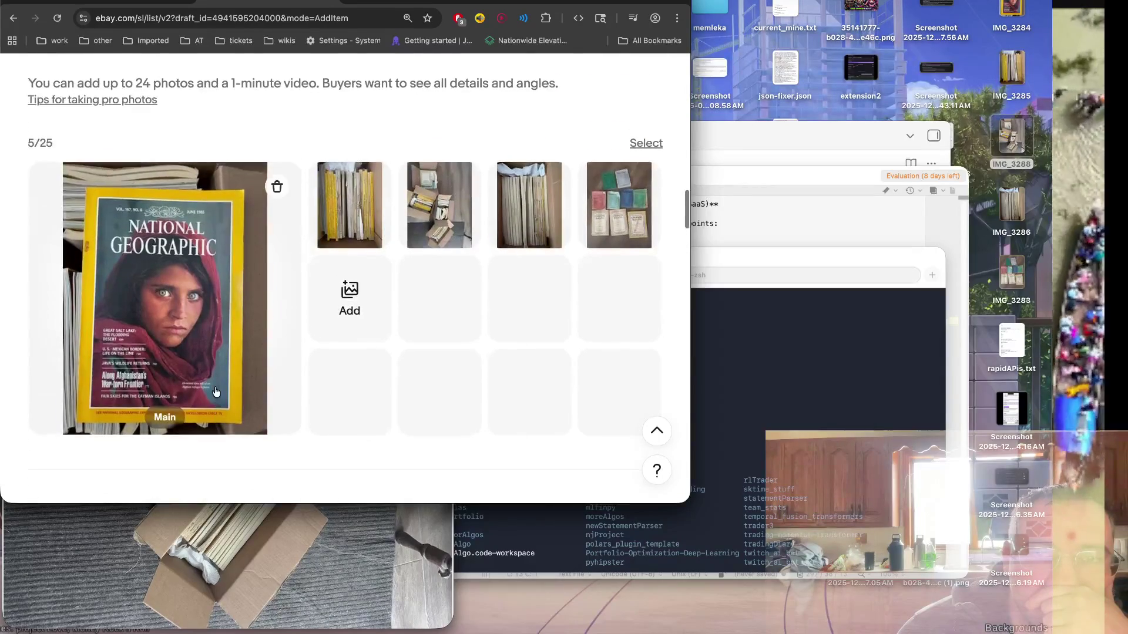
pyautogui.scroll(-7, 214, 386)
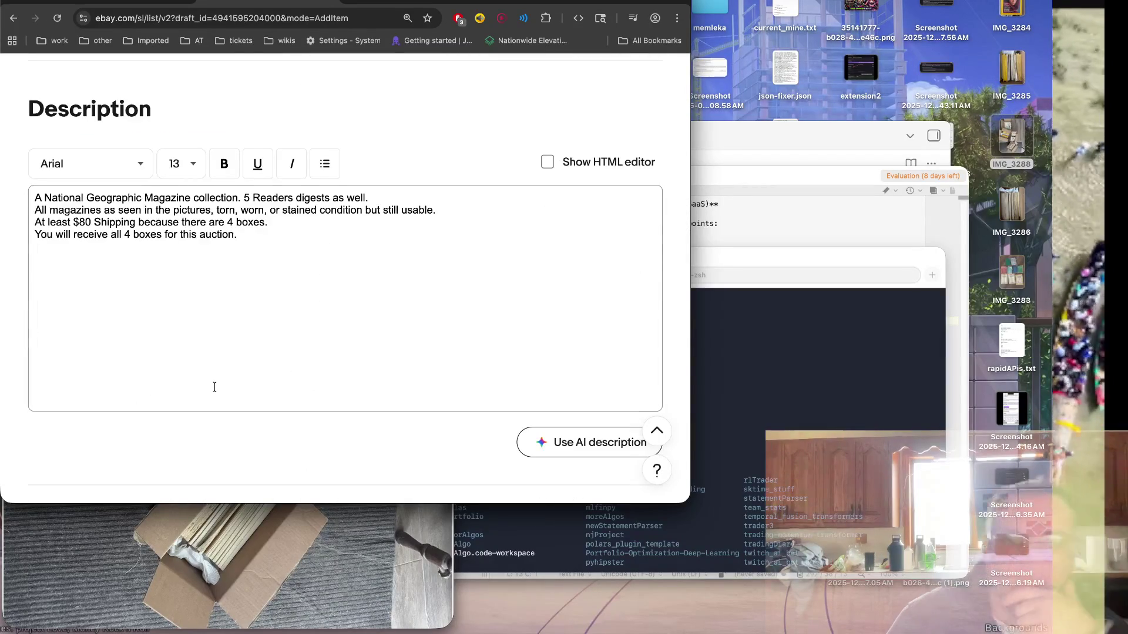
pyautogui.press('Return')
pyautogui.press('Return')
pyautogui.write('N')
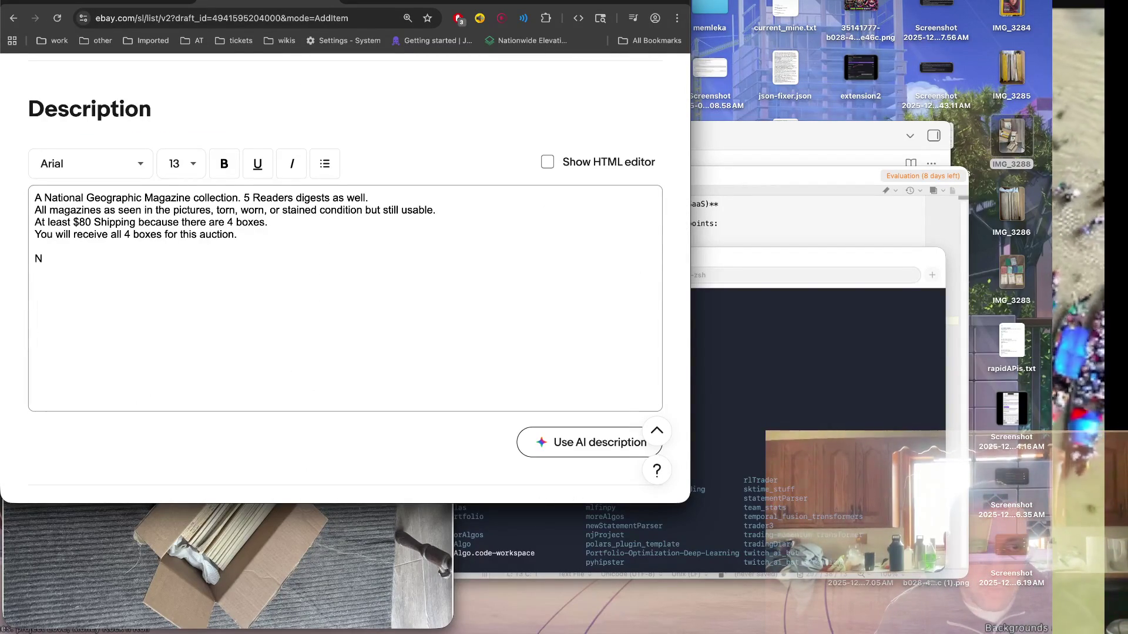
pyautogui.write('R')
pyautogui.press('BackSpace')
pyautogui.press('BackSpace')
pyautogui.press('BackSpace')
pyautogui.write('o Refunds.')
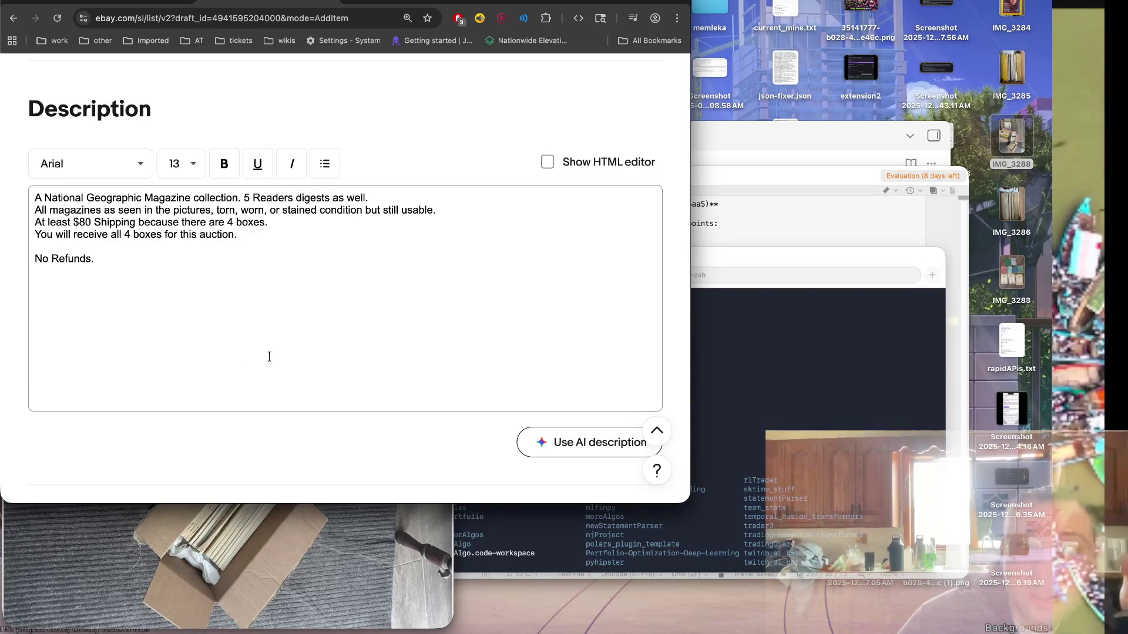
pyautogui.scroll(6, 269, 356)
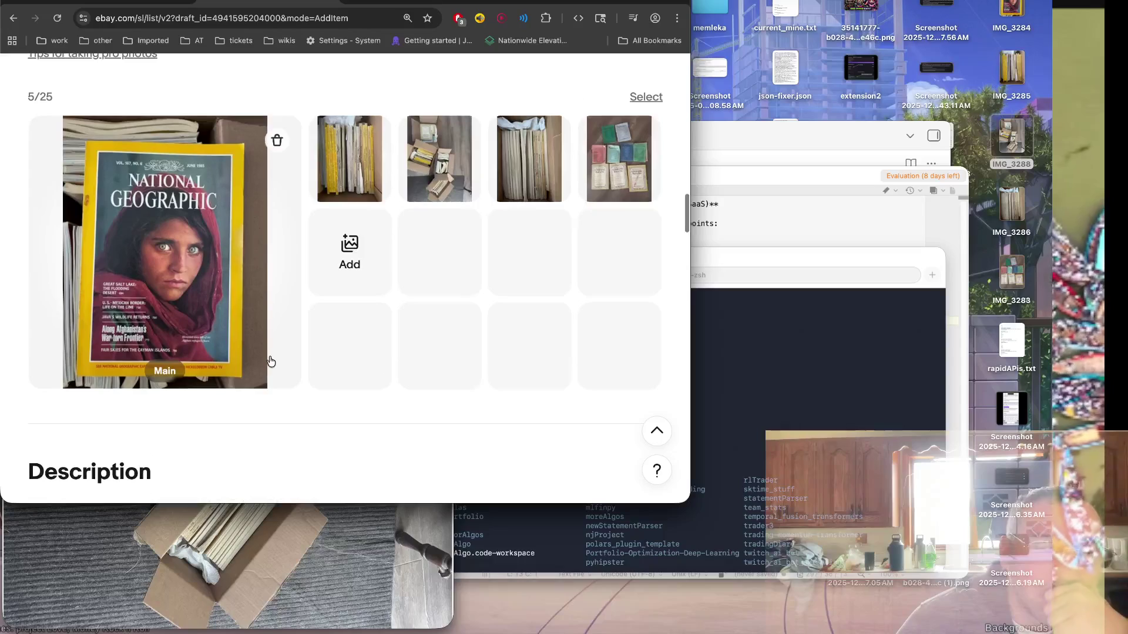
pyautogui.scroll(-4, 269, 358)
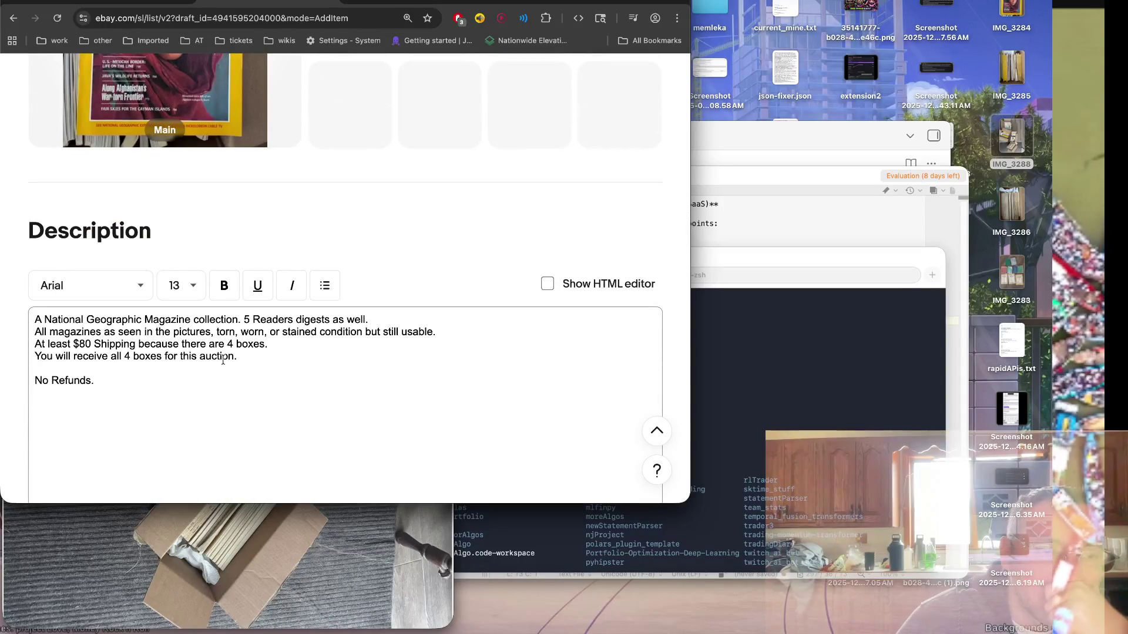
pyautogui.scroll(2, 222, 360)
pyautogui.scroll(2, 222, 362)
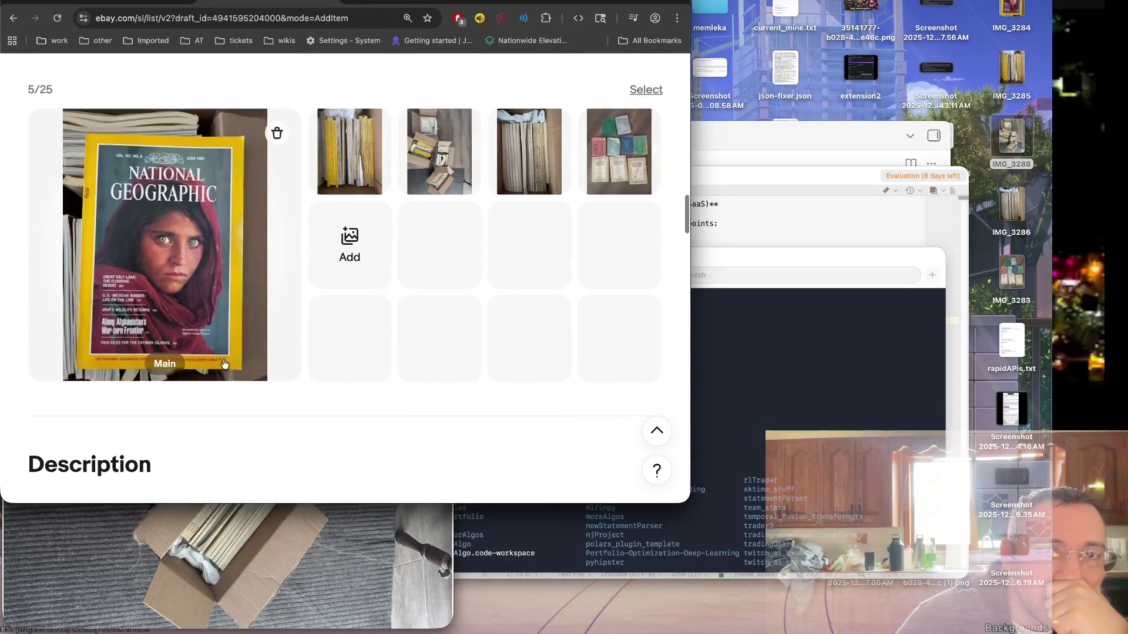
pyautogui.scroll(-6, 227, 358)
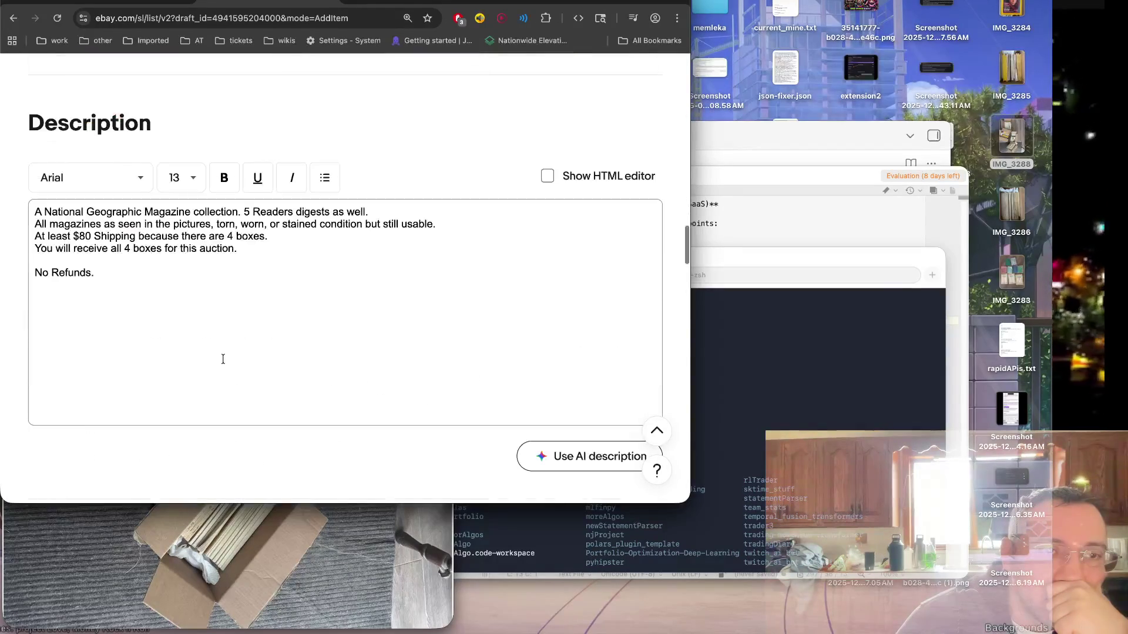
pyautogui.scroll(5, 301, 314)
pyautogui.scroll(-5, 300, 315)
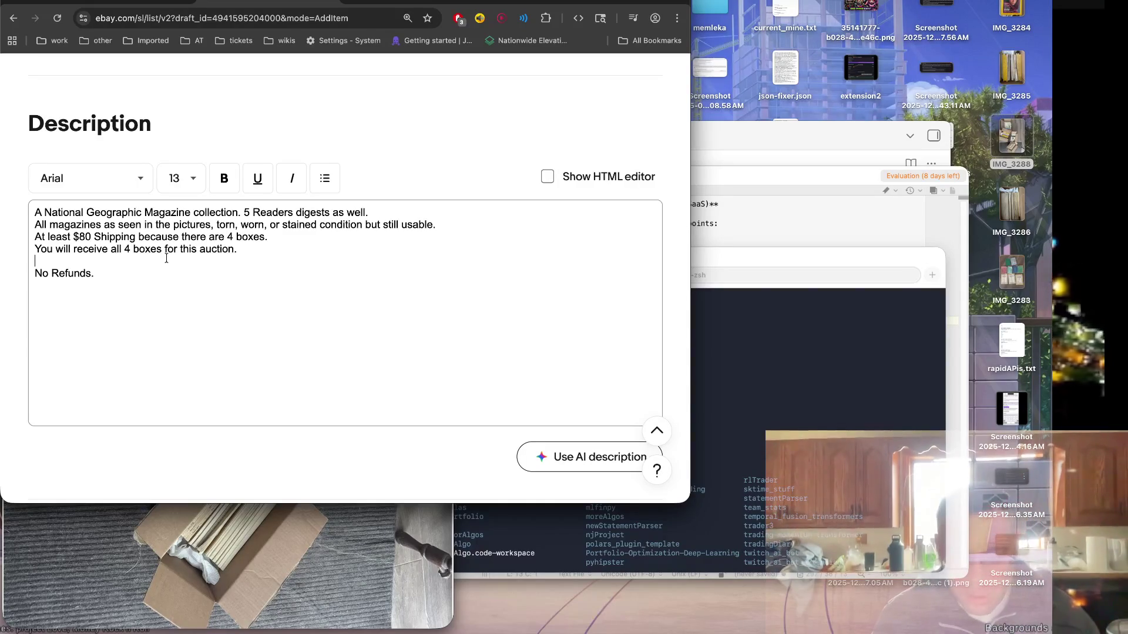
# Add the line 'Dates include 1917, 1918, etc.' and capitalize 'Digests' in '5 Readers Digests'
pyautogui.write('s include 1917')
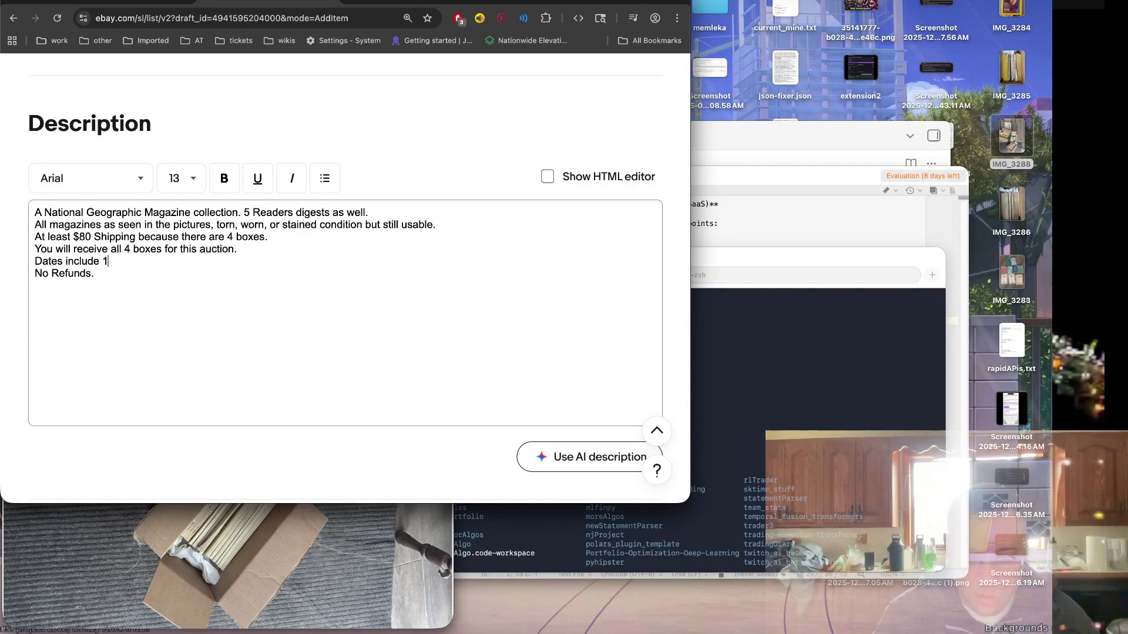
pyautogui.write(',')
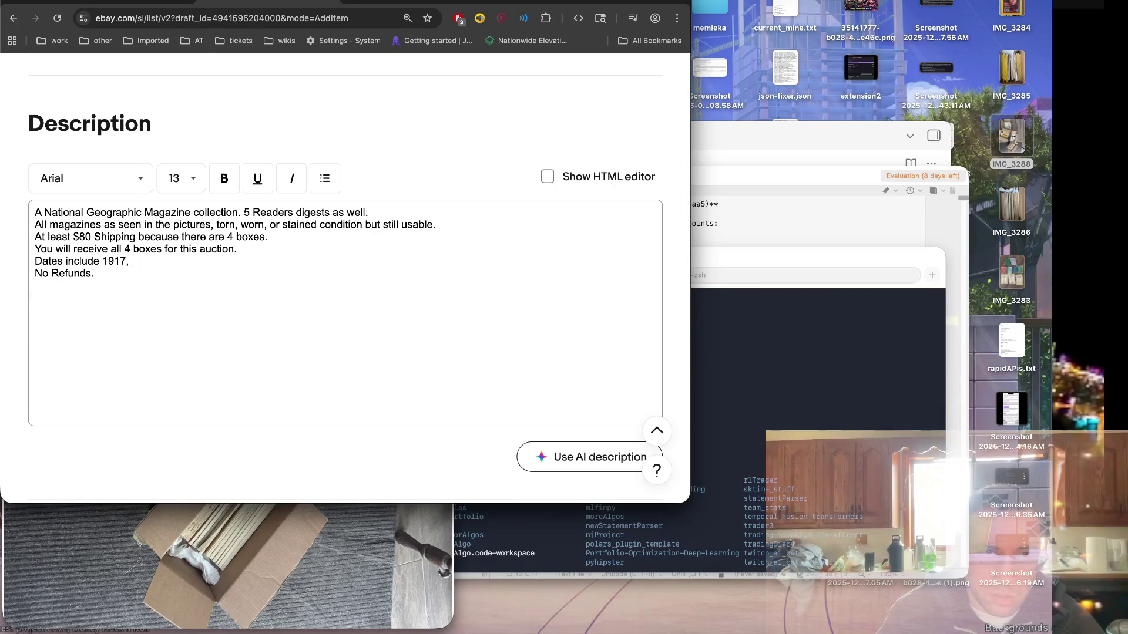
pyautogui.write('198, ')
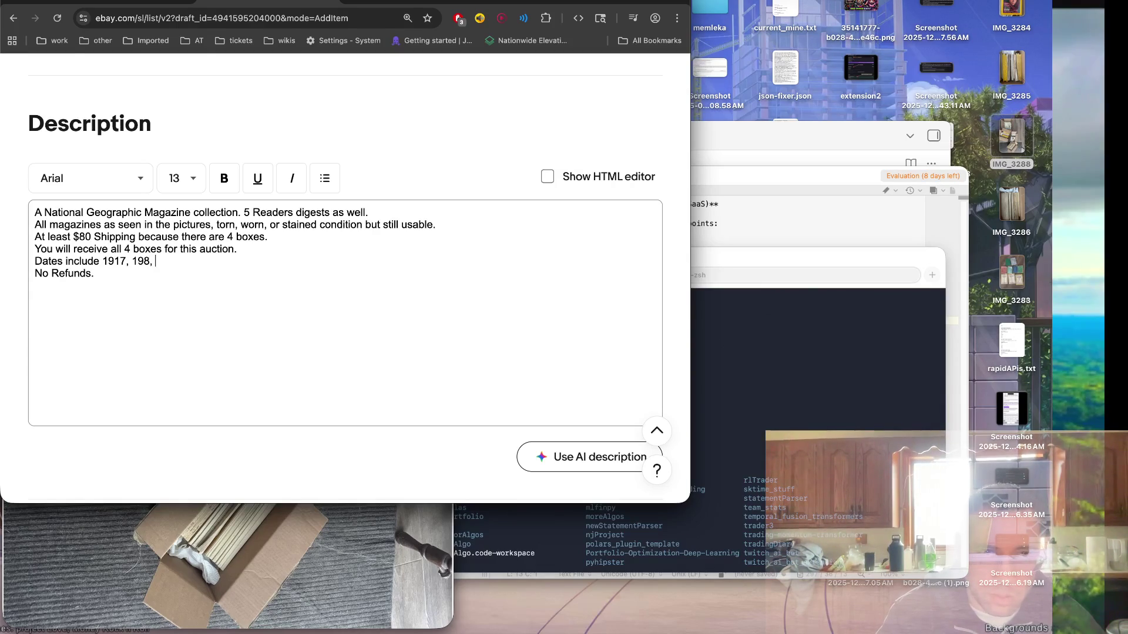
pyautogui.write('18,etc.')
pyautogui.press('Return')
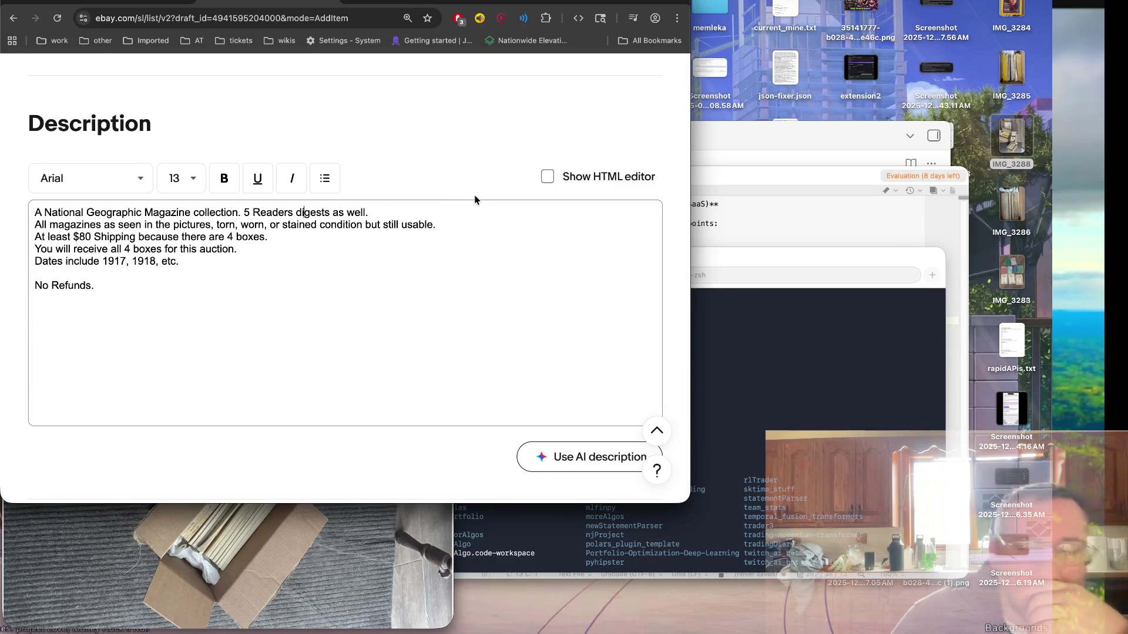
pyautogui.press('BackSpace')
pyautogui.write('D')
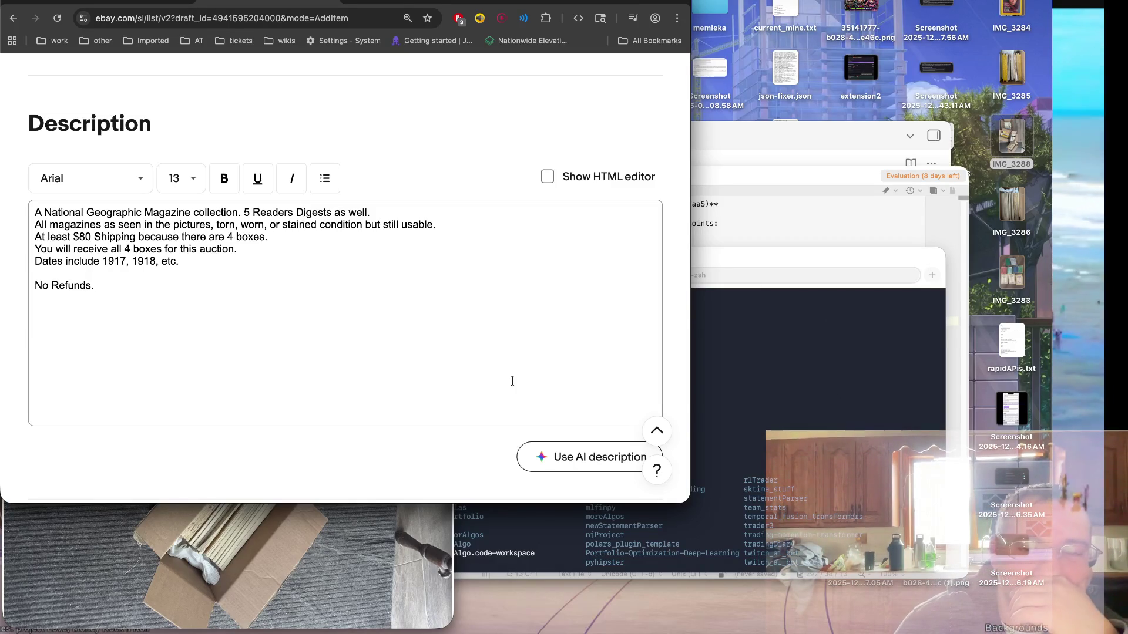
pyautogui.scroll(-1, 511, 382)
pyautogui.scroll(-2, 512, 380)
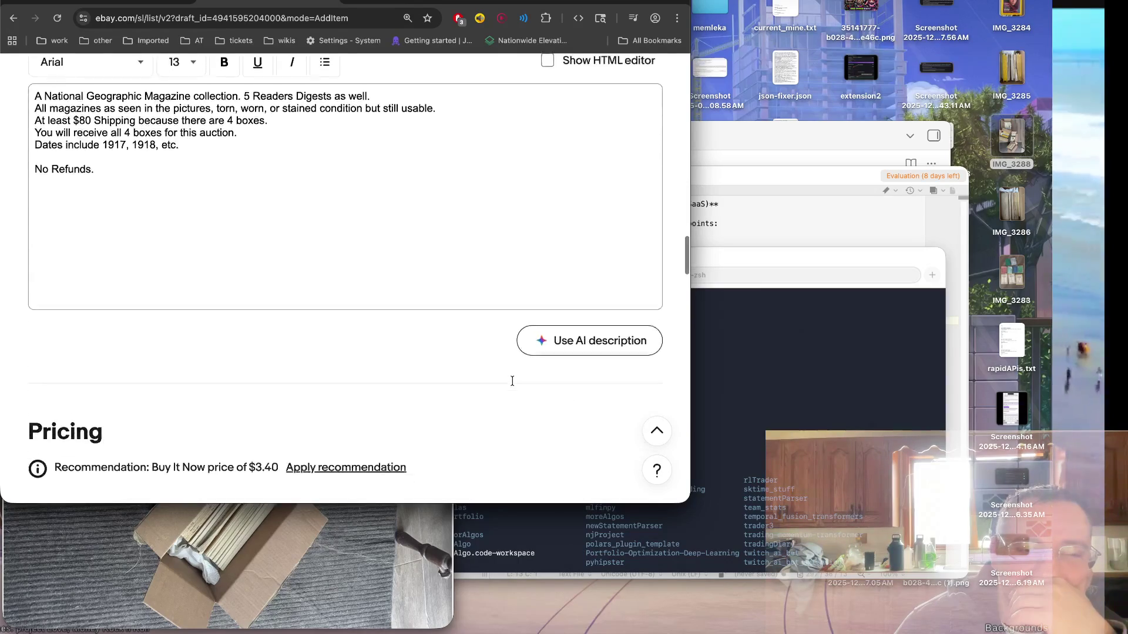
pyautogui.scroll(10, 512, 381)
pyautogui.scroll(10, 512, 384)
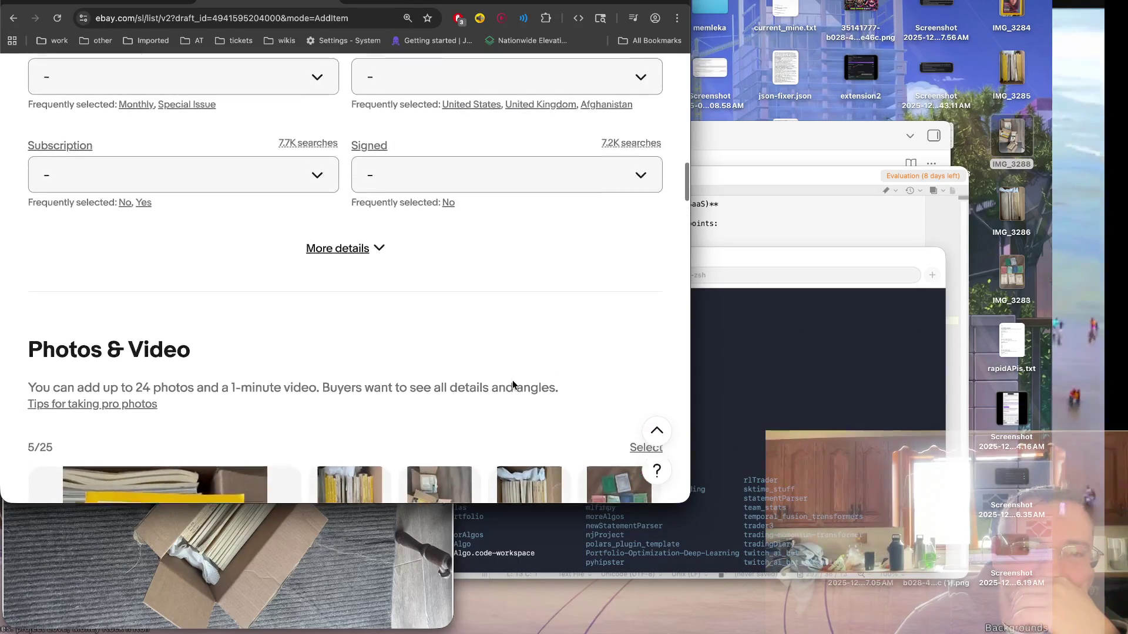
pyautogui.scroll(10, 512, 380)
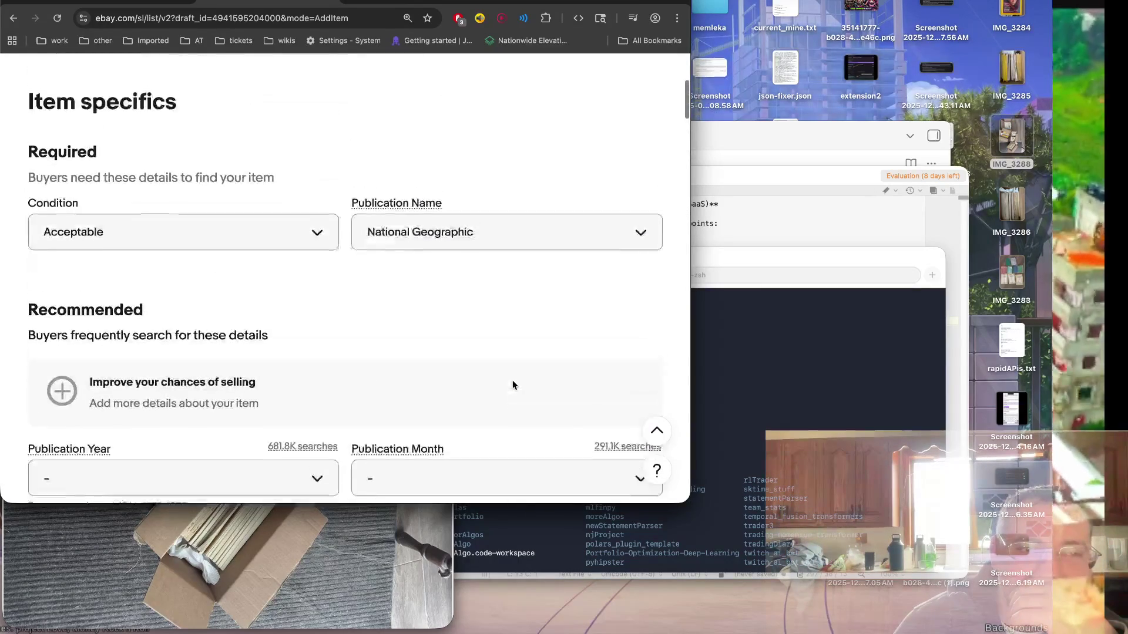
pyautogui.scroll(-3, 512, 385)
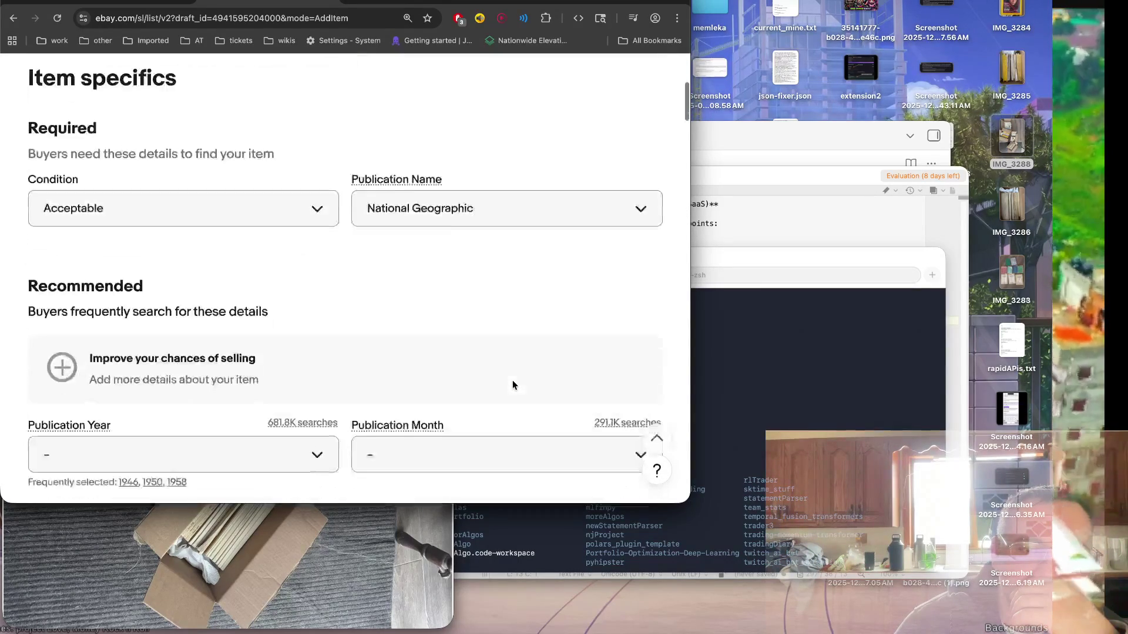
pyautogui.scroll(-15, 512, 386)
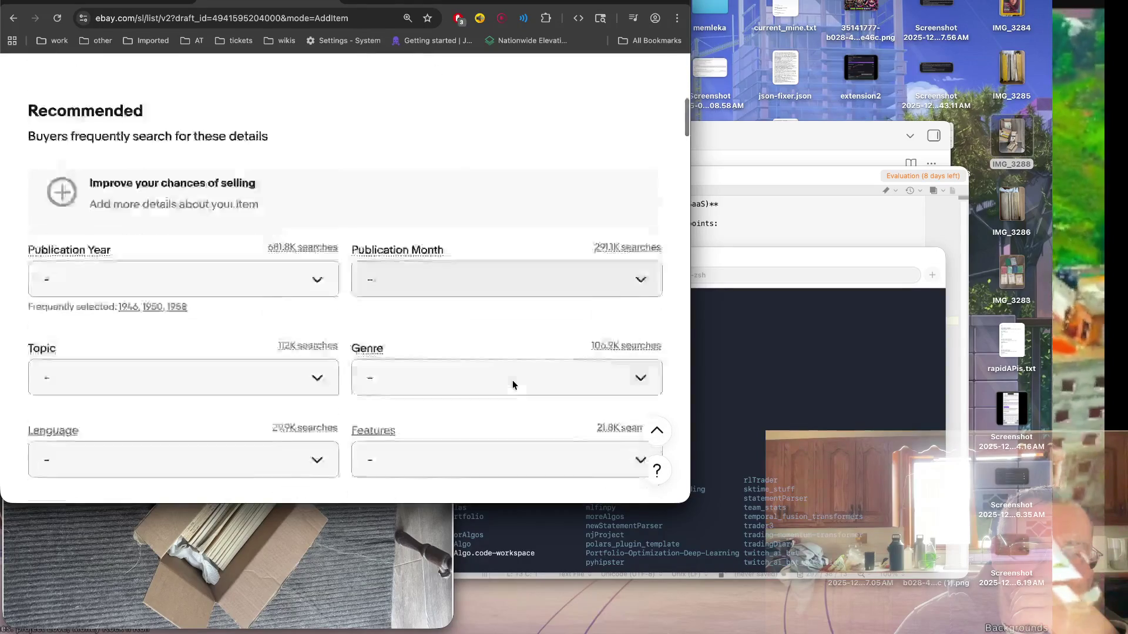
# Bold the line 'At least $80 Shipping because there are 4 boxes.' and open IMG_3288
pyautogui.scroll(4, 512, 382)
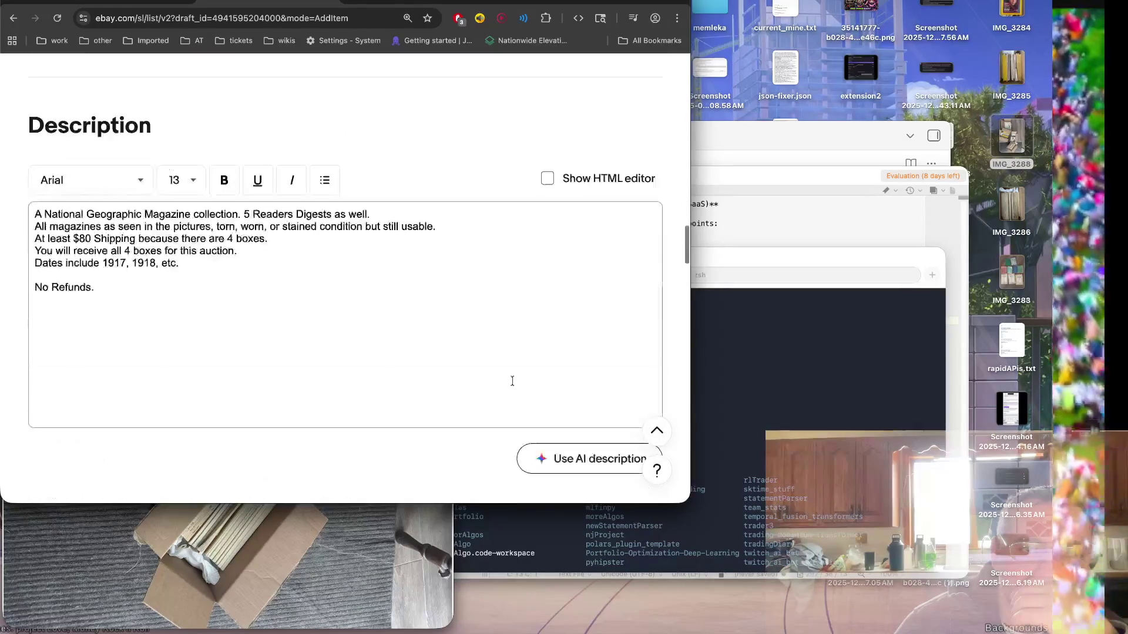
pyautogui.scroll(-2, 512, 381)
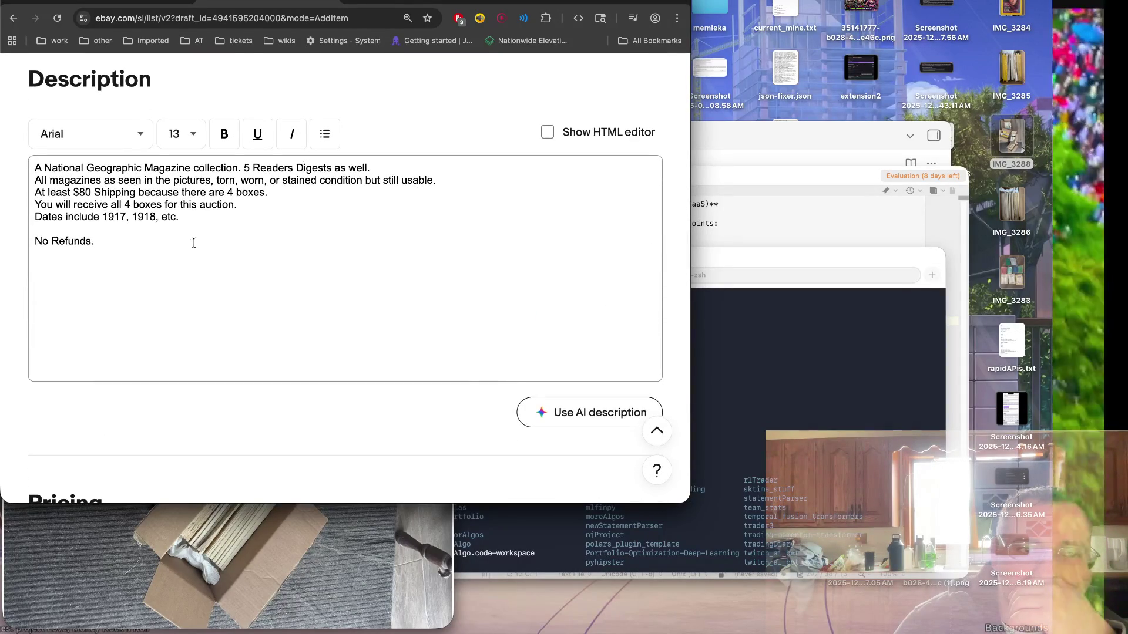
pyautogui.moveTo(269, 194)
pyautogui.mouseDown()
pyautogui.moveTo(29, 183)
pyautogui.moveTo(14, 196)
pyautogui.mouseUp()
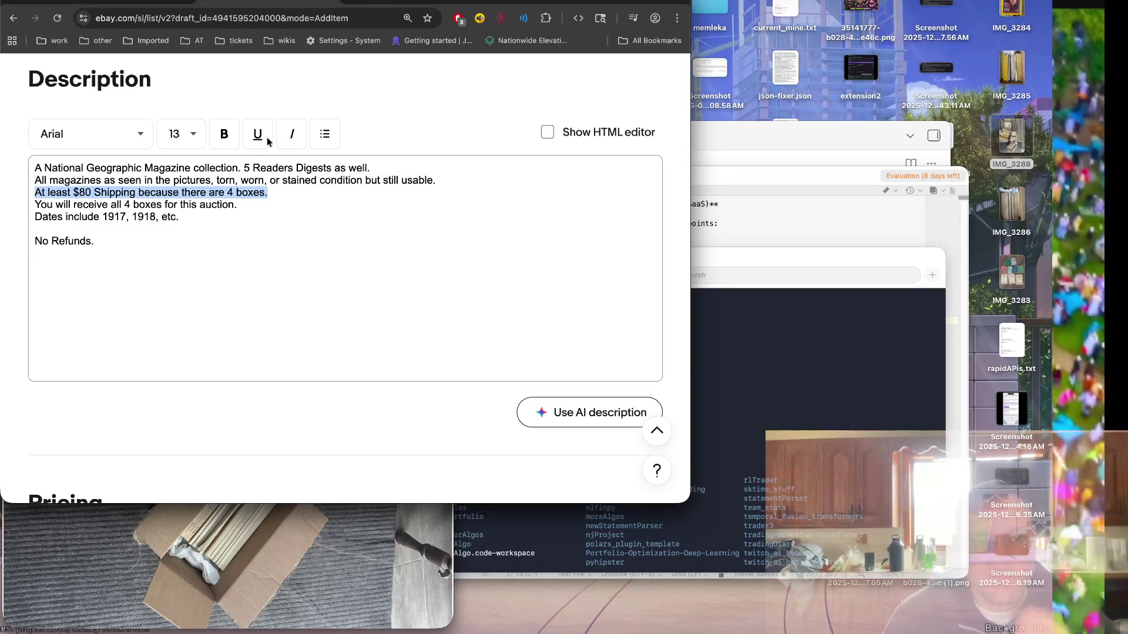
pyautogui.click(224, 134)
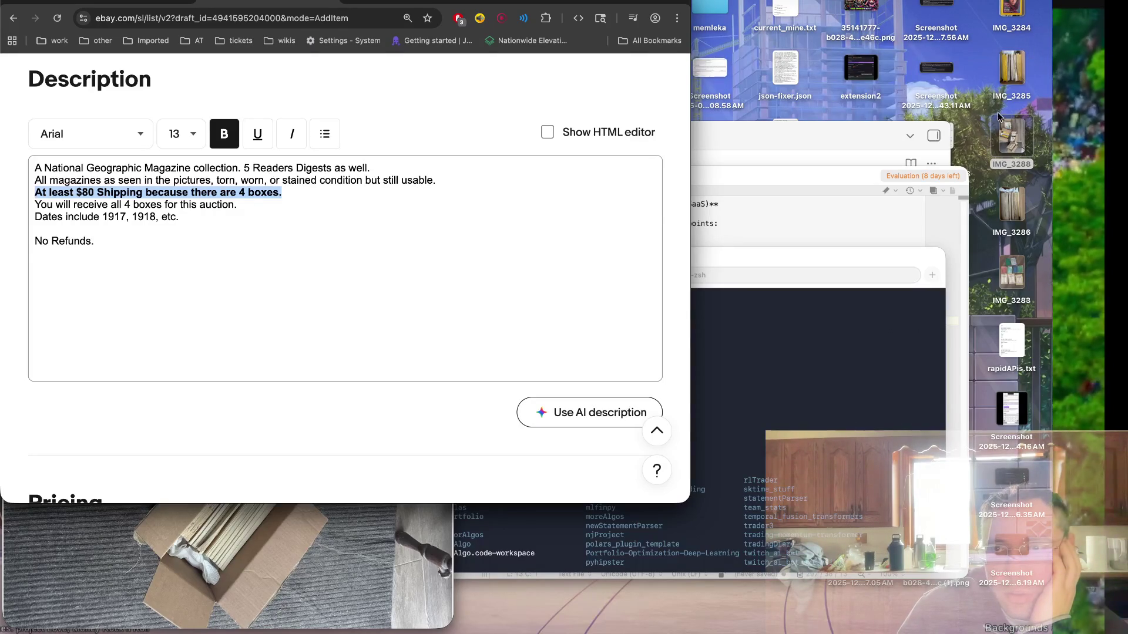
pyautogui.doubleClick(1009, 138)
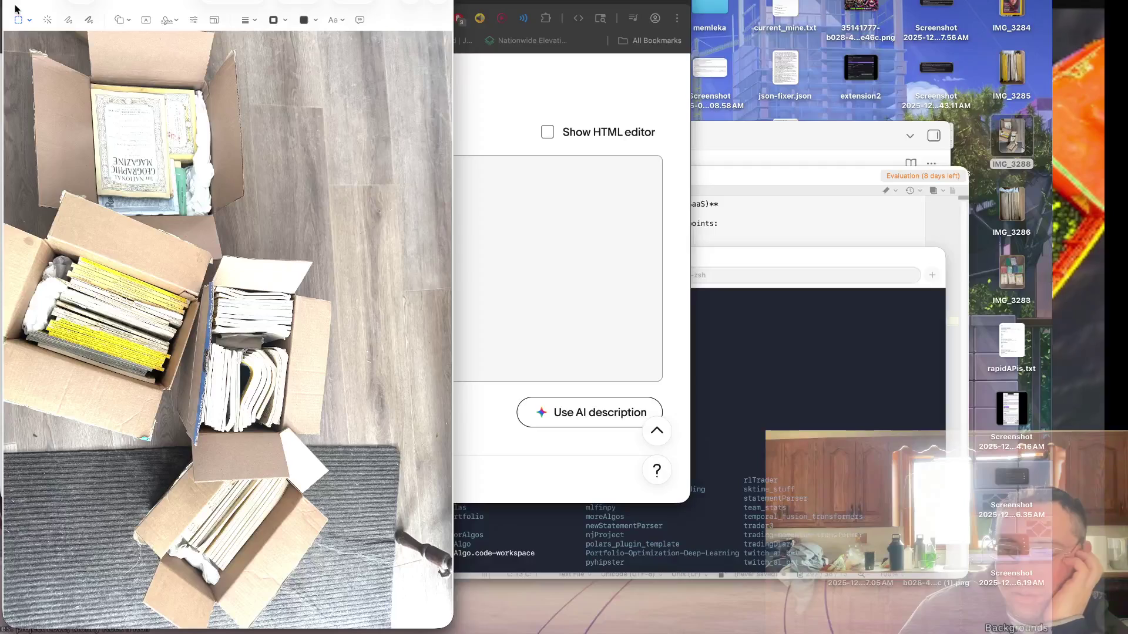
# Browse two more magazine photos in Preview, then close the viewer
pyautogui.press('Right')
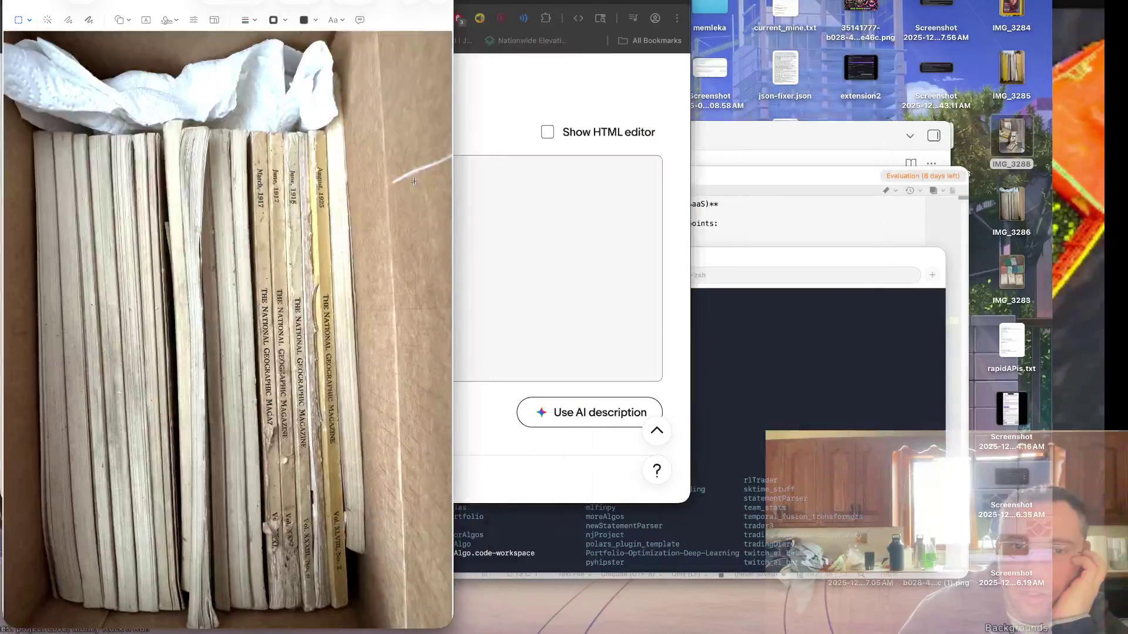
pyautogui.press('Right')
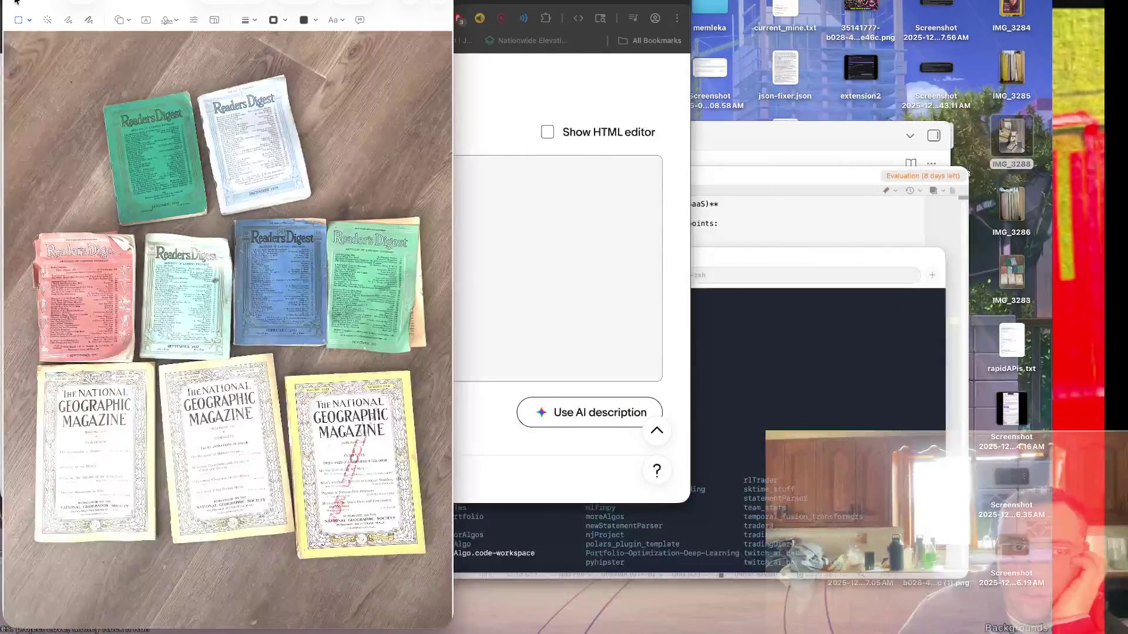
pyautogui.press('Escape')
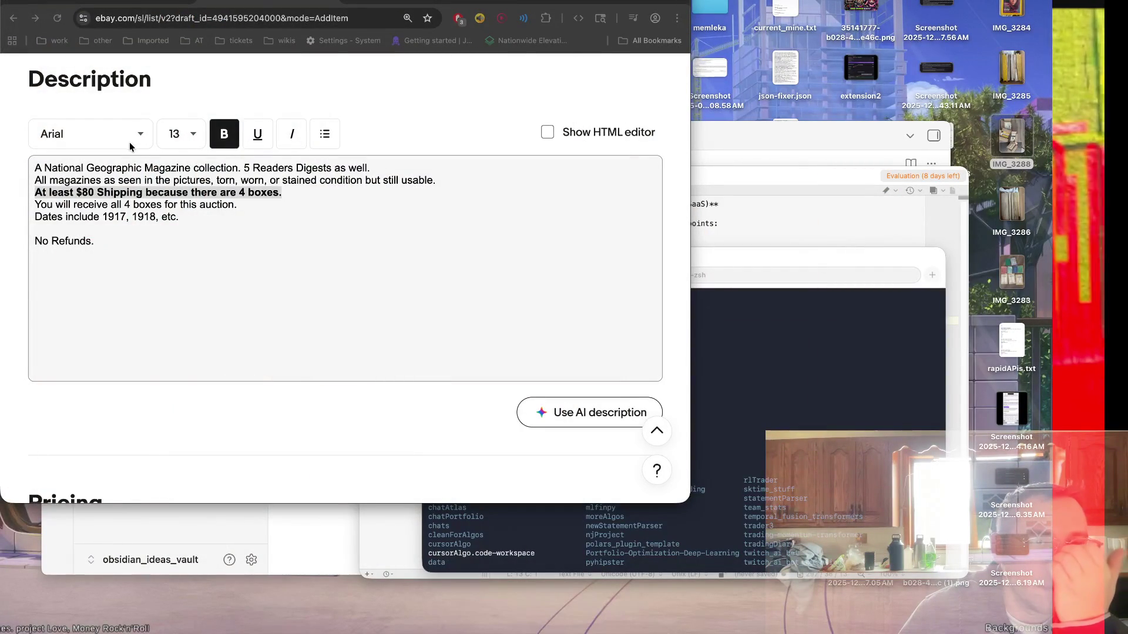
# Delete the 'At least $80 Shipping' line from the description and switch the listing to Auction format
pyautogui.scroll(3, 126, 146)
pyautogui.scroll(5, 127, 146)
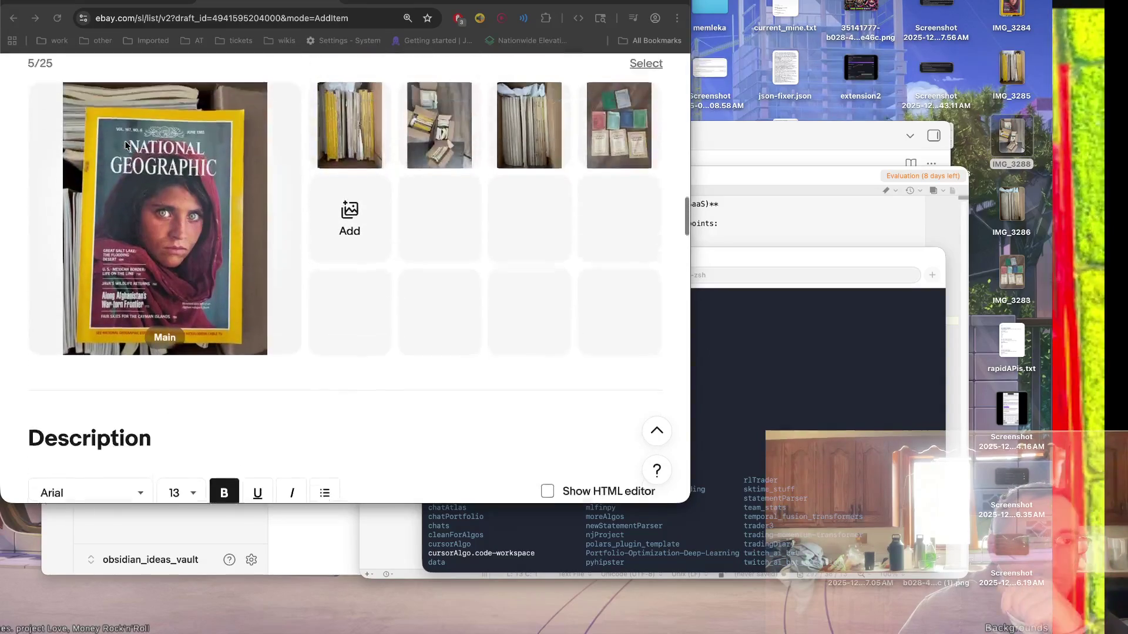
pyautogui.scroll(-8, 126, 145)
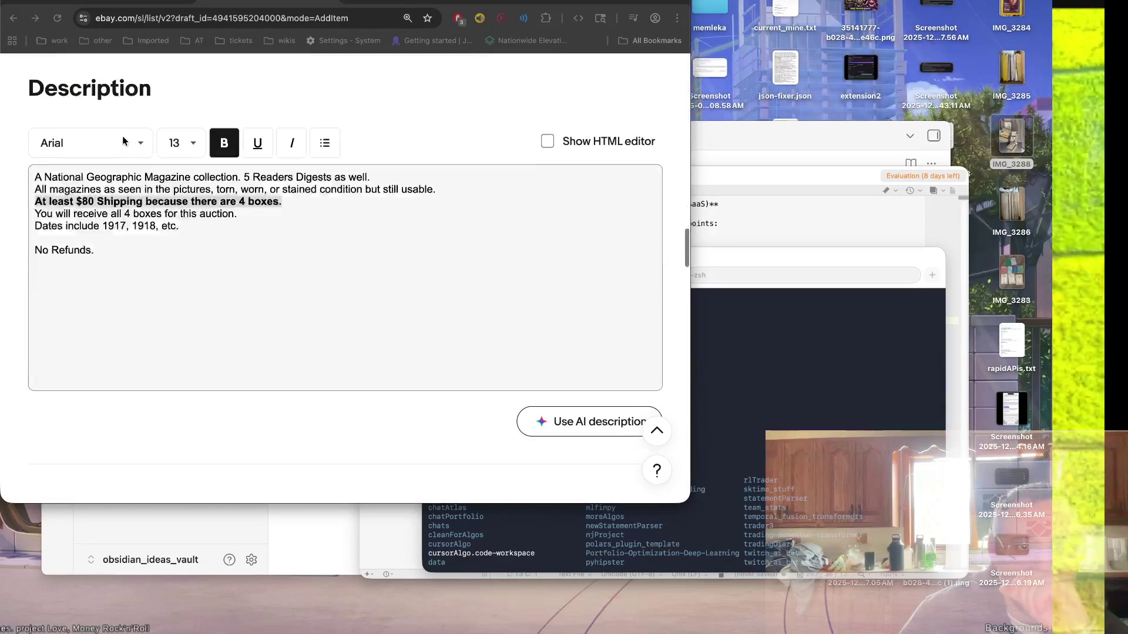
pyautogui.tripleClick(129, 202)
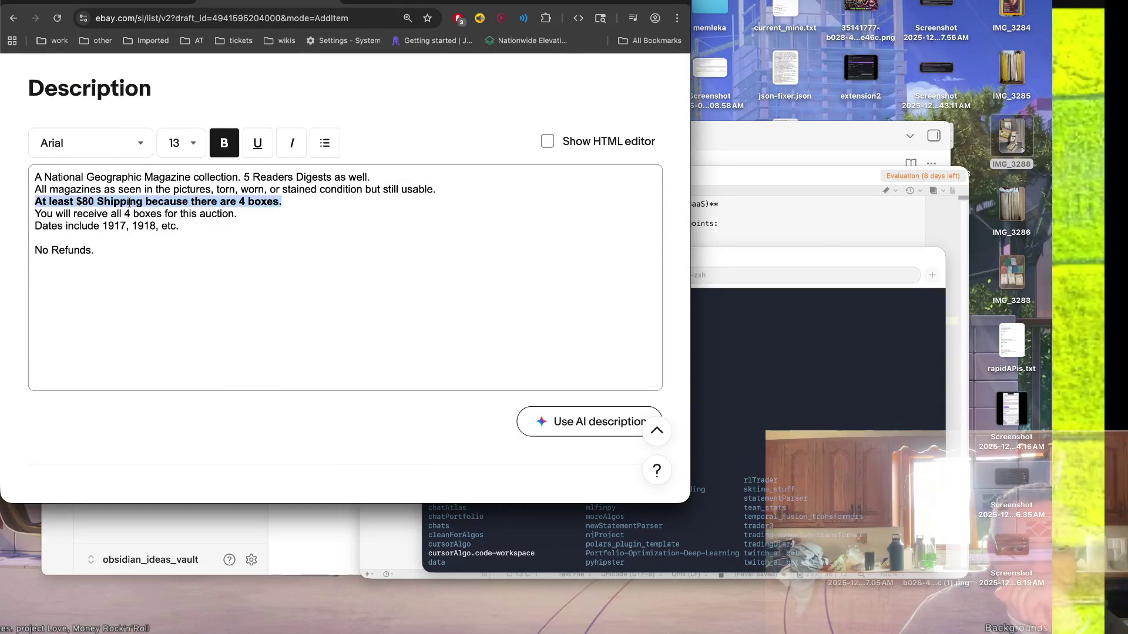
pyautogui.press('BackSpace')
pyautogui.scroll(-5, 345, 276)
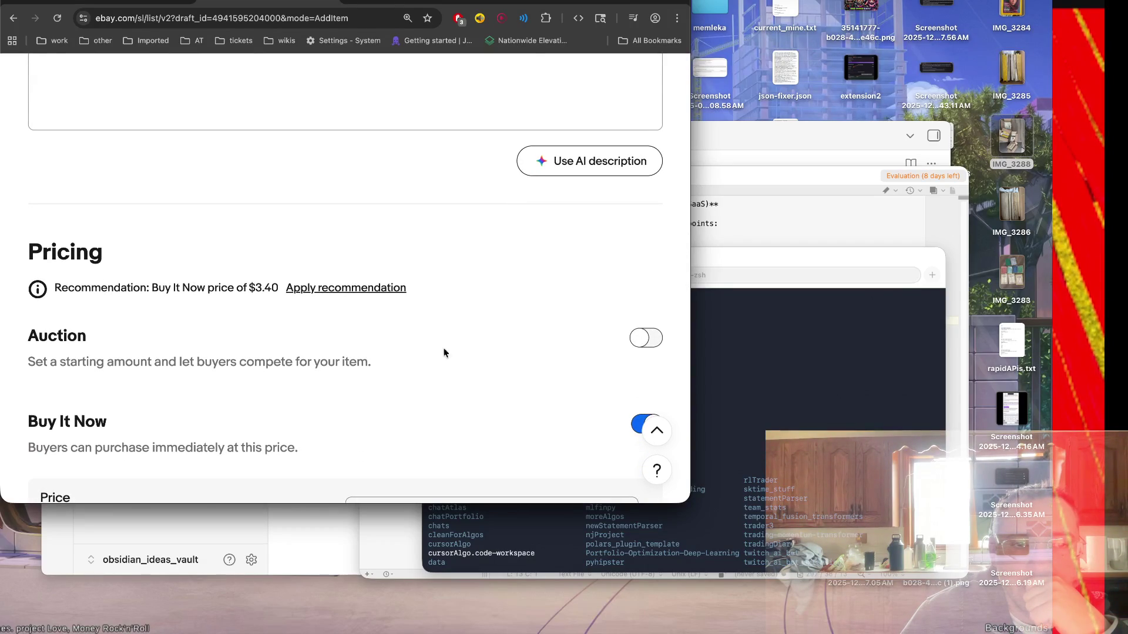
pyautogui.click(637, 340)
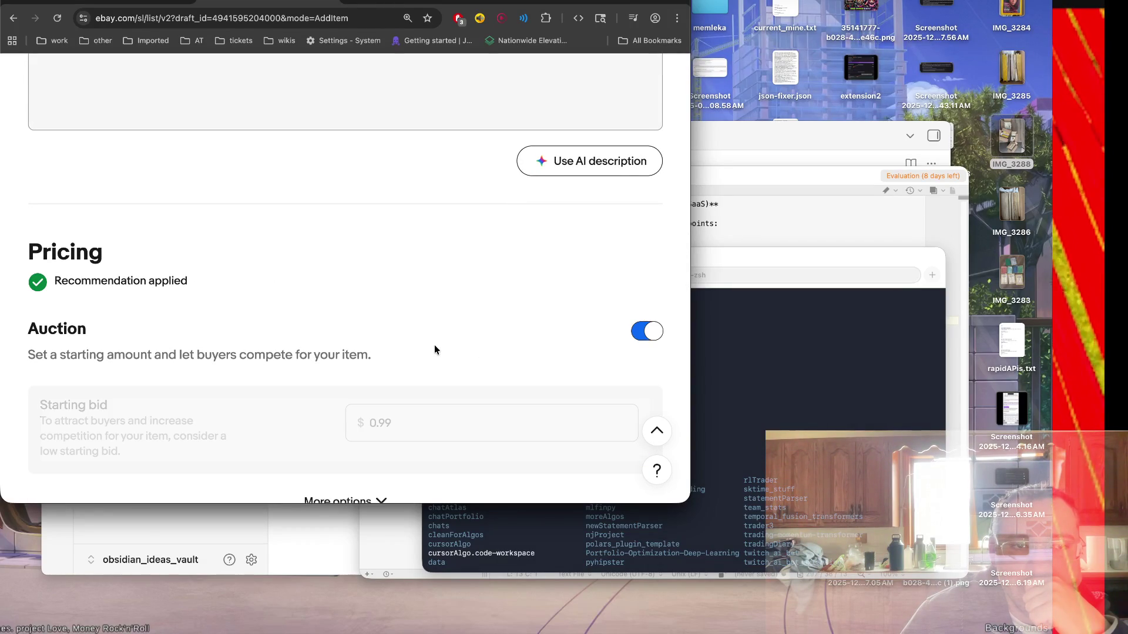
# Replace the 0.99 starting bid with $100 and reveal the extra auction duration options
pyautogui.scroll(-2, 432, 350)
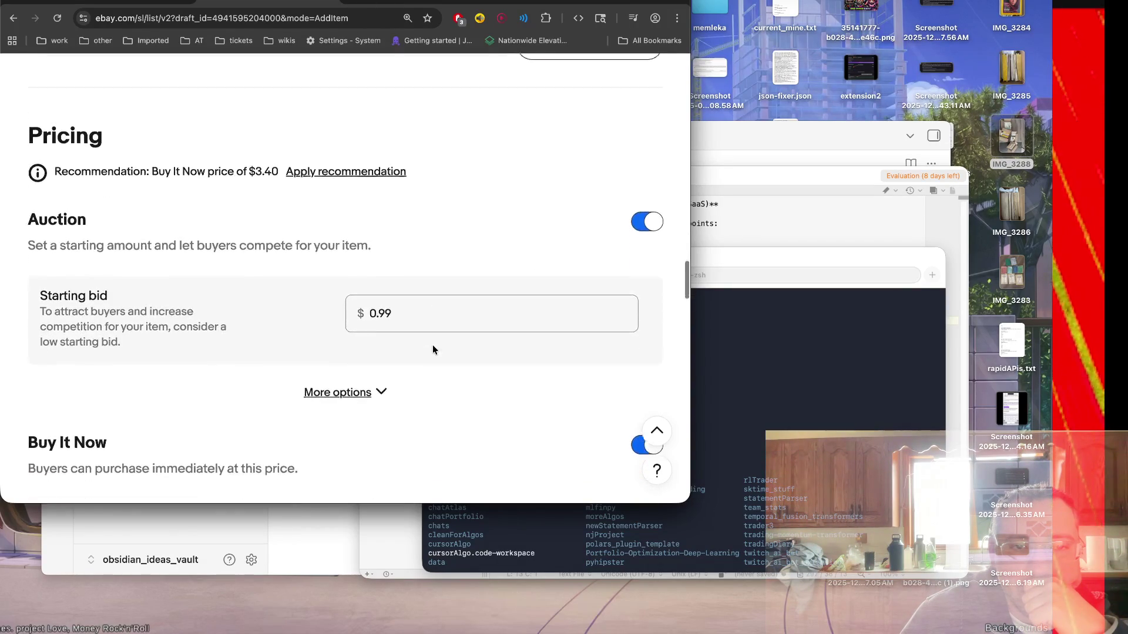
pyautogui.click(377, 291)
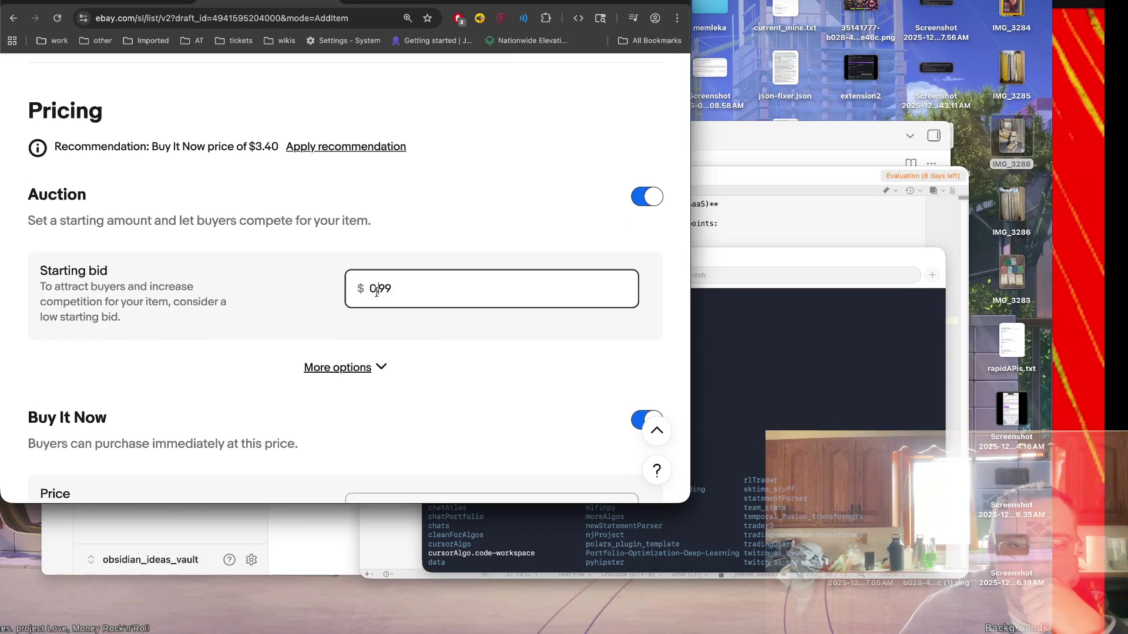
pyautogui.doubleClick(376, 291)
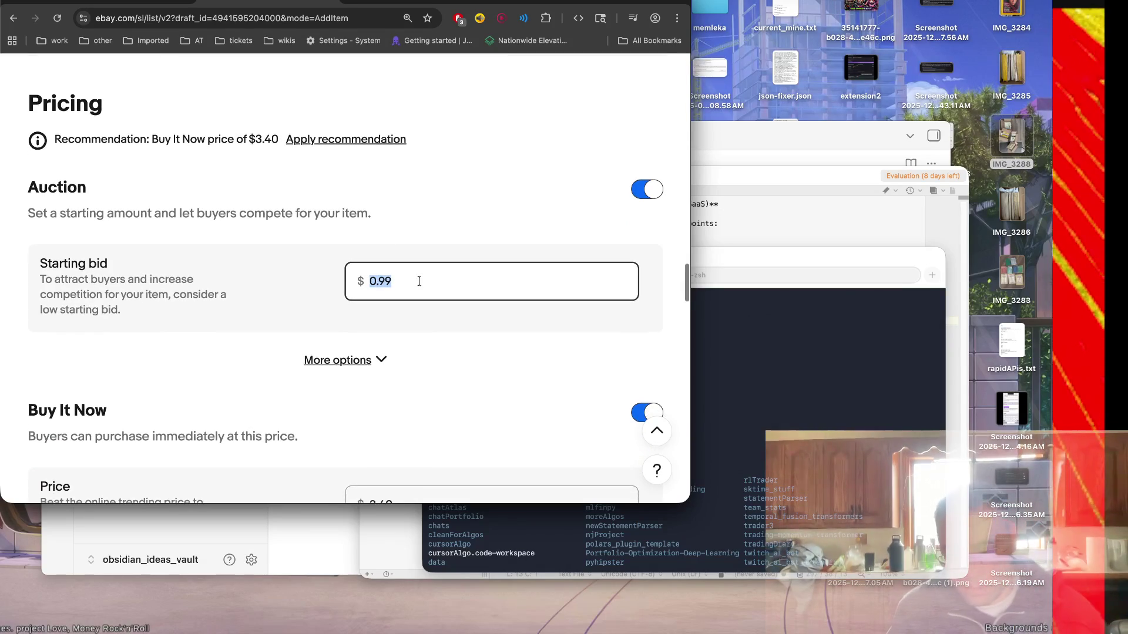
pyautogui.write('100')
pyautogui.click(213, 341)
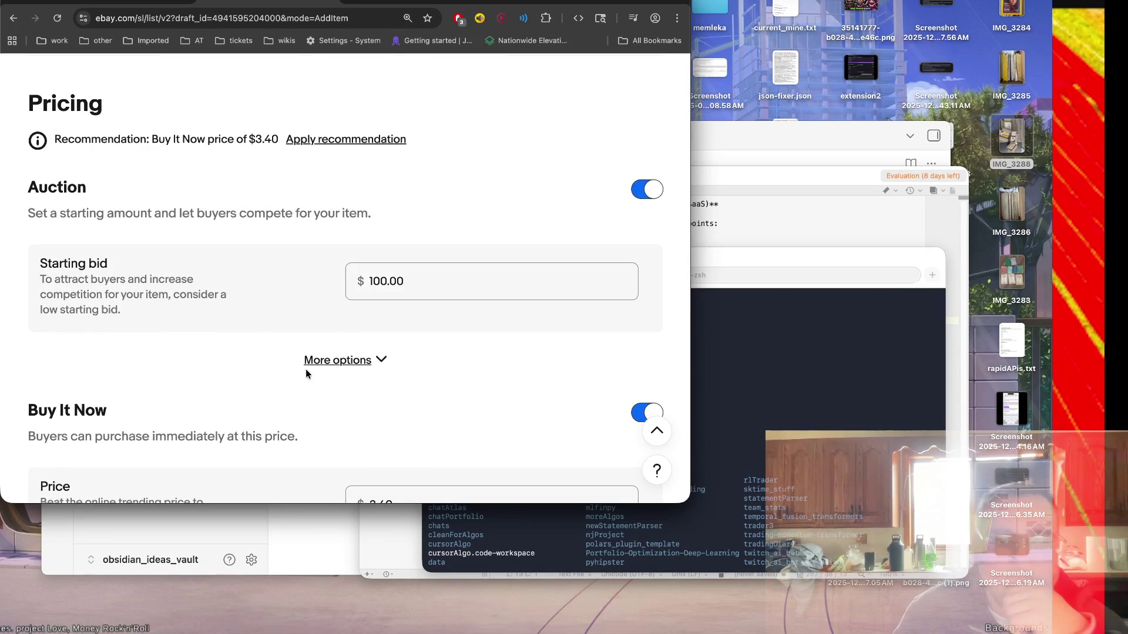
pyautogui.click(352, 363)
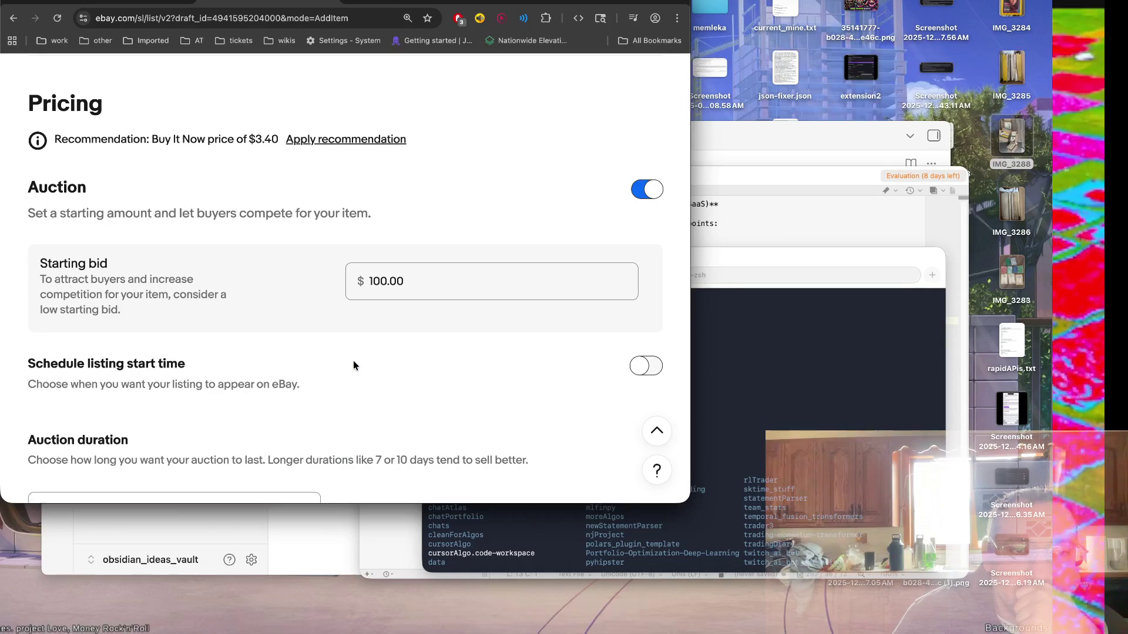
# Choose a 10-day auction duration, briefly trying 7 days before settling back on 10
pyautogui.scroll(-1, 389, 347)
pyautogui.scroll(-3, 390, 352)
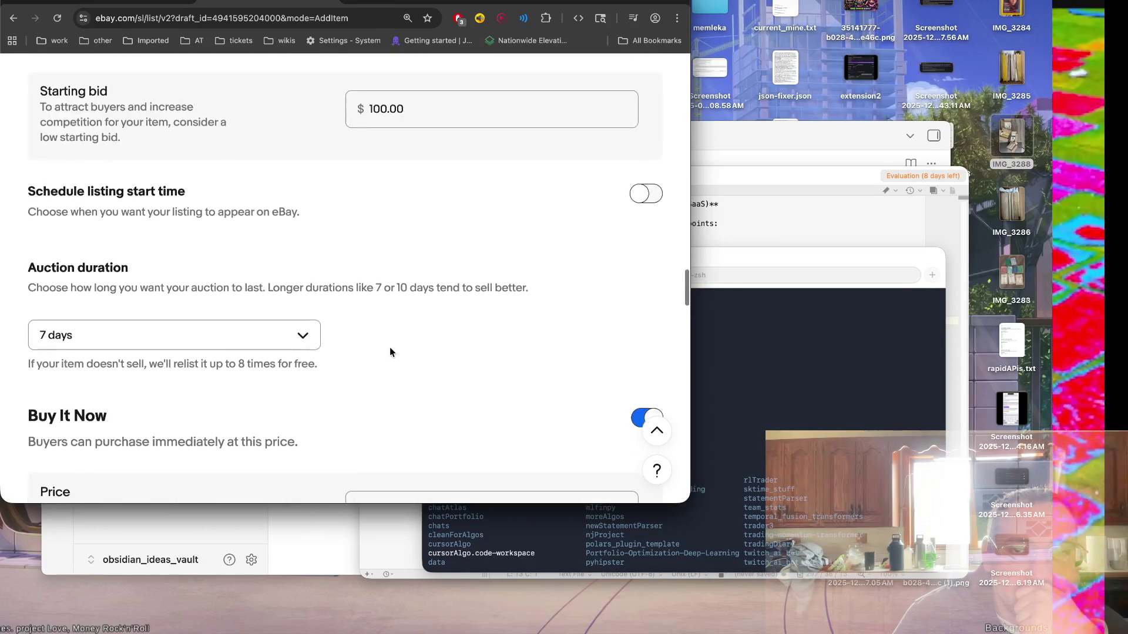
pyautogui.click(289, 336)
pyautogui.scroll(-2, 269, 365)
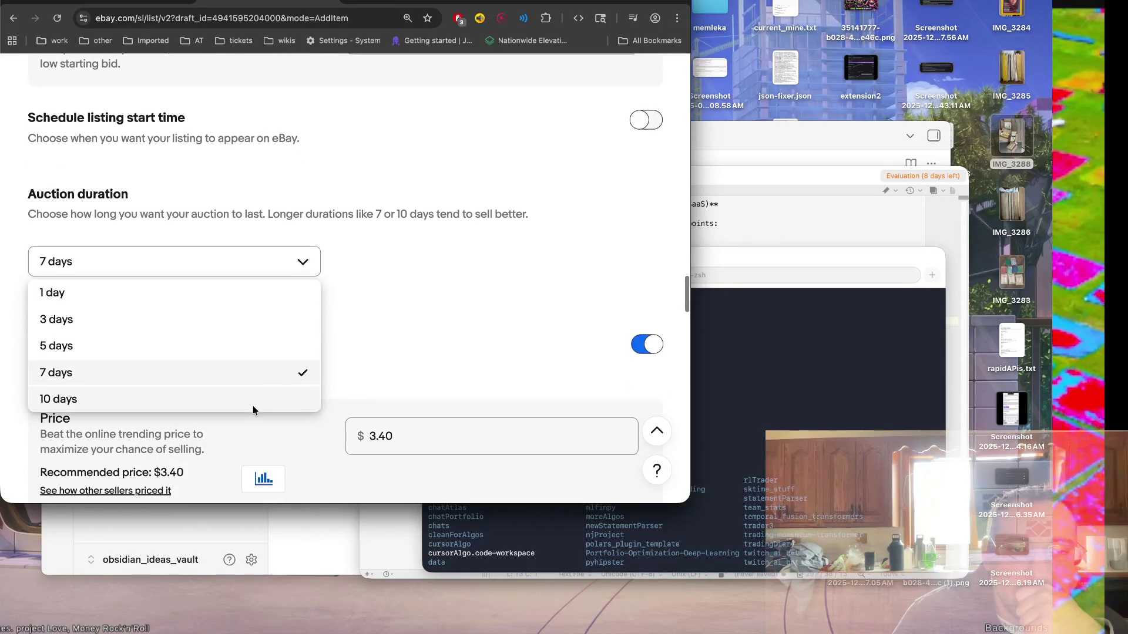
pyautogui.click(254, 404)
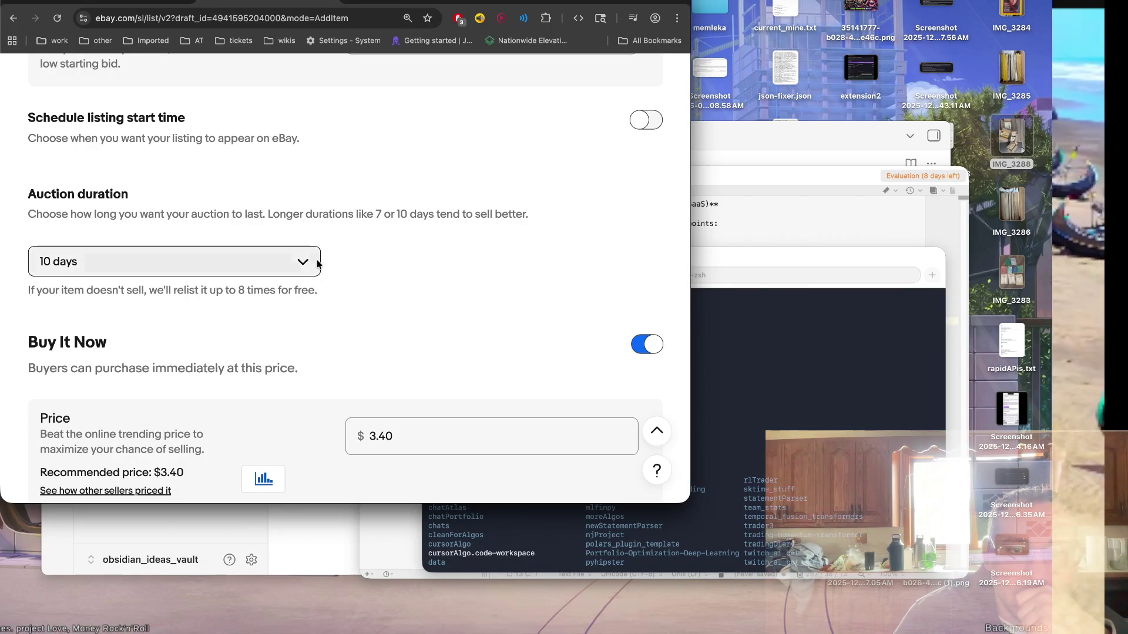
pyautogui.click(299, 263)
pyautogui.click(196, 373)
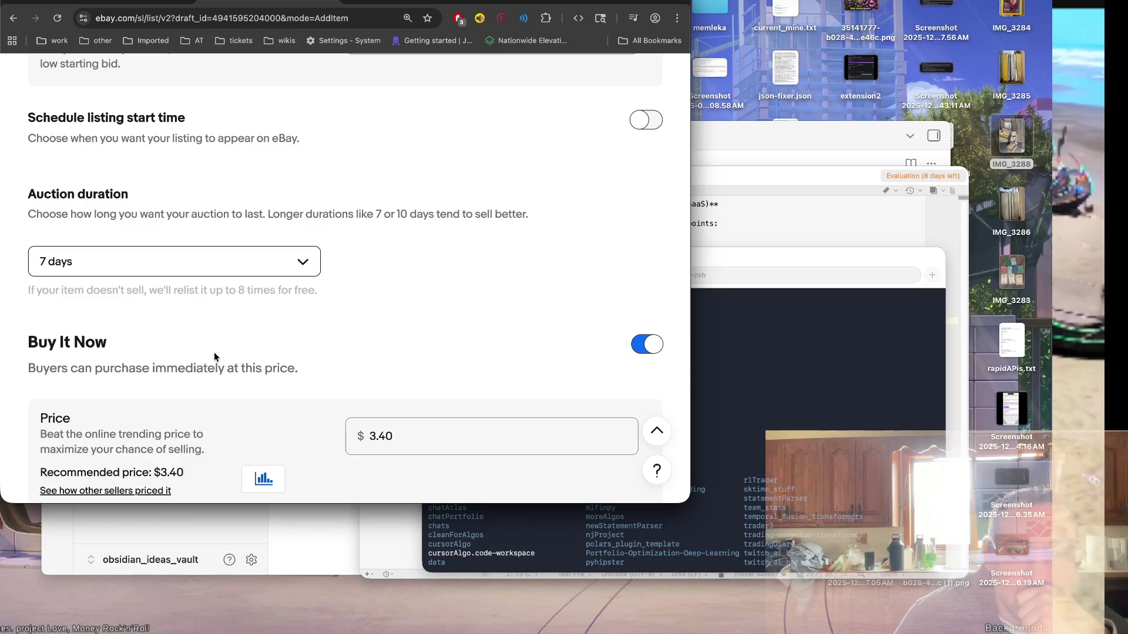
pyautogui.click(302, 260)
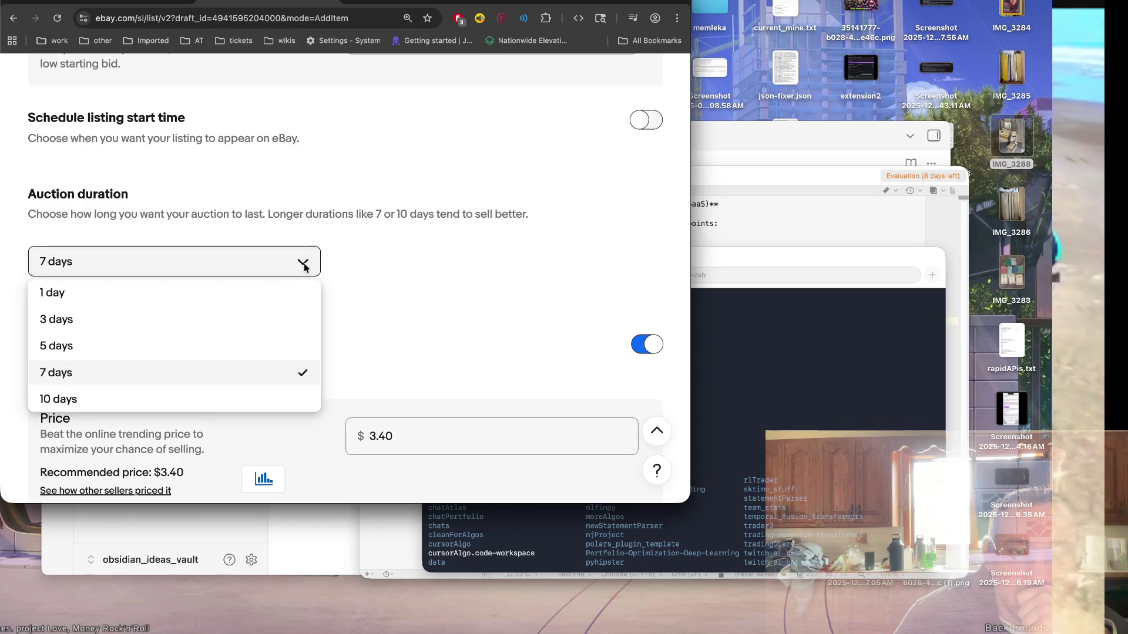
pyautogui.click(188, 404)
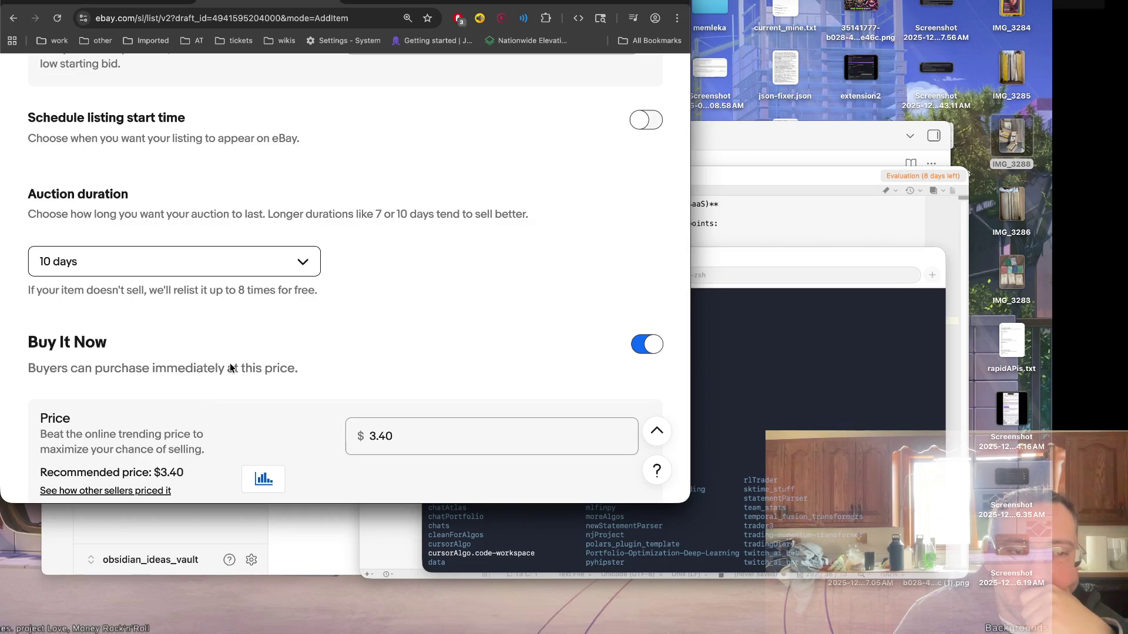
# Switch off the Buy It Now price option
pyautogui.scroll(5, 230, 363)
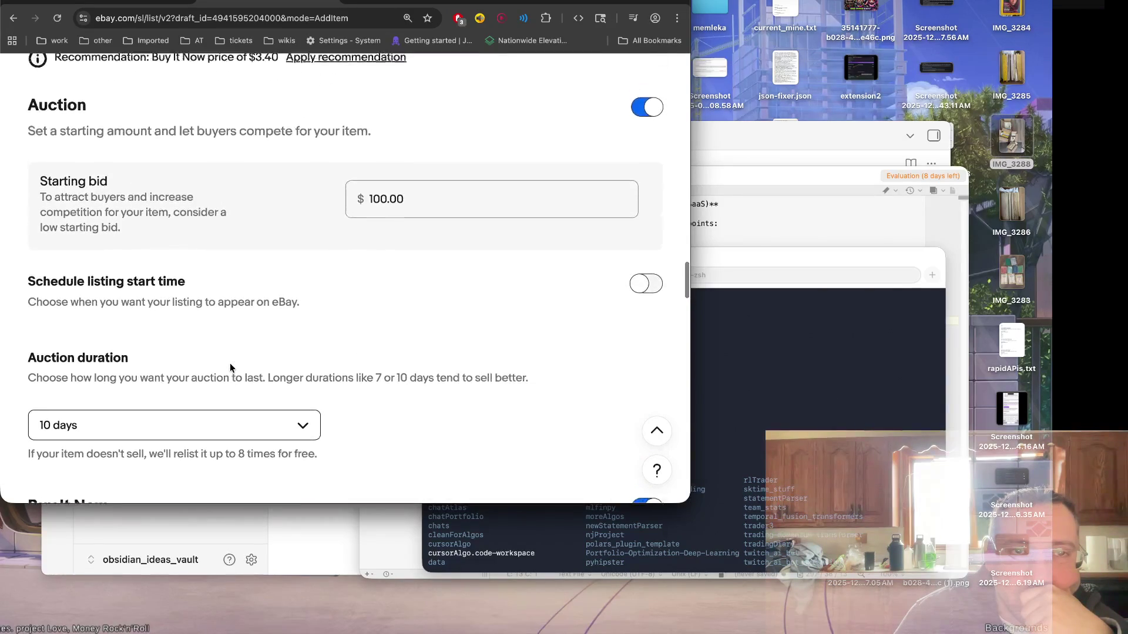
pyautogui.scroll(-6, 230, 369)
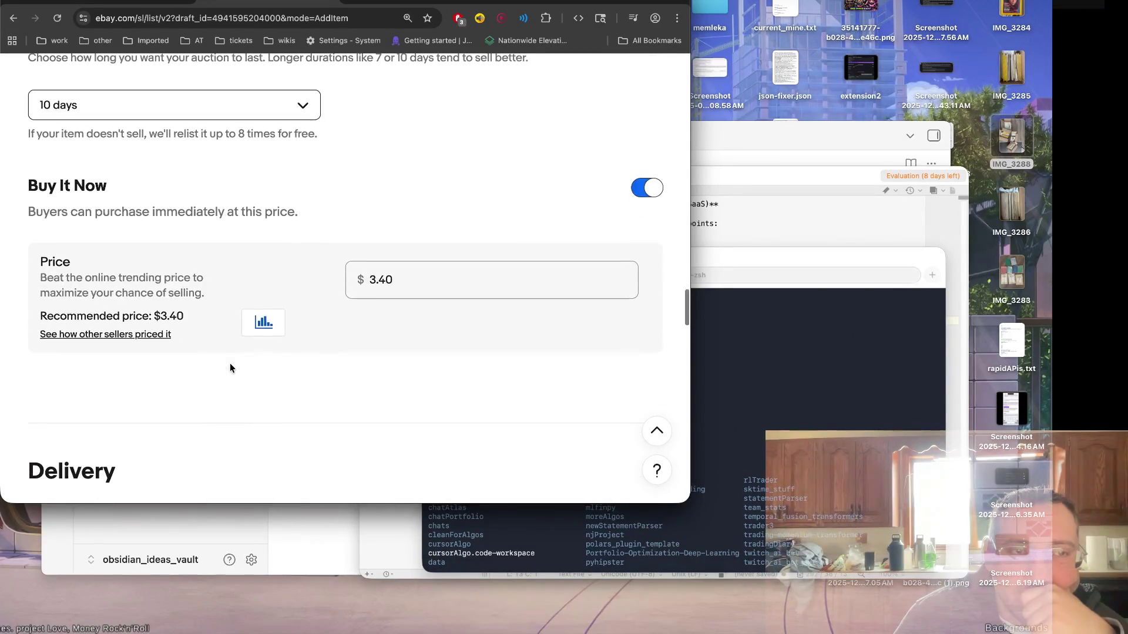
pyautogui.click(641, 188)
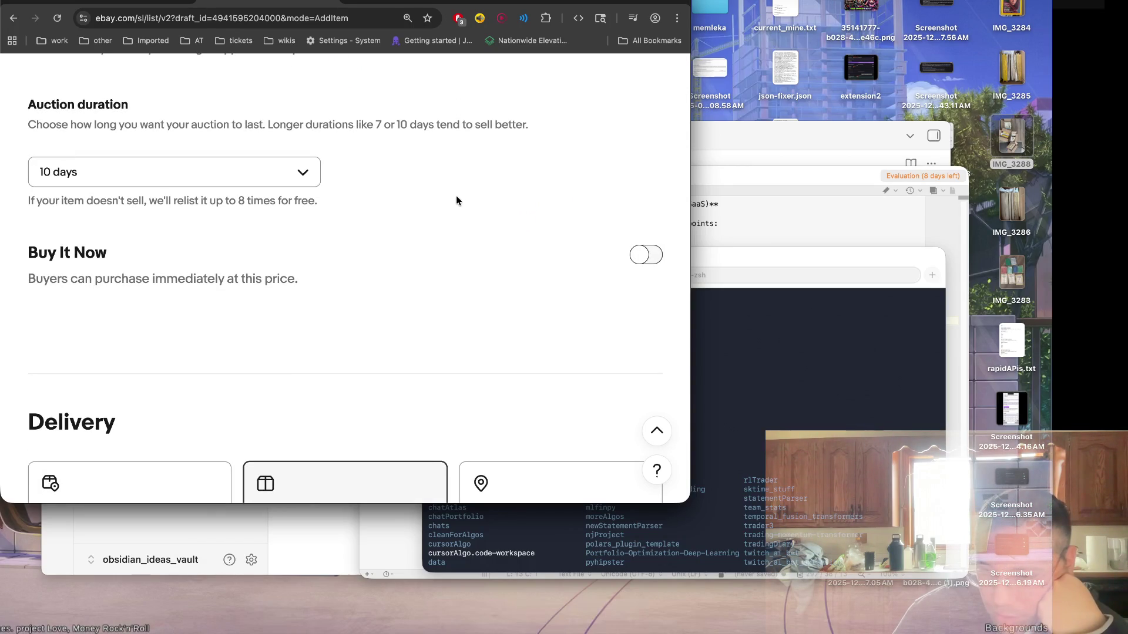
# Switch off Allow offers so buyers cannot make offers
pyautogui.scroll(2, 456, 198)
pyautogui.scroll(1, 457, 199)
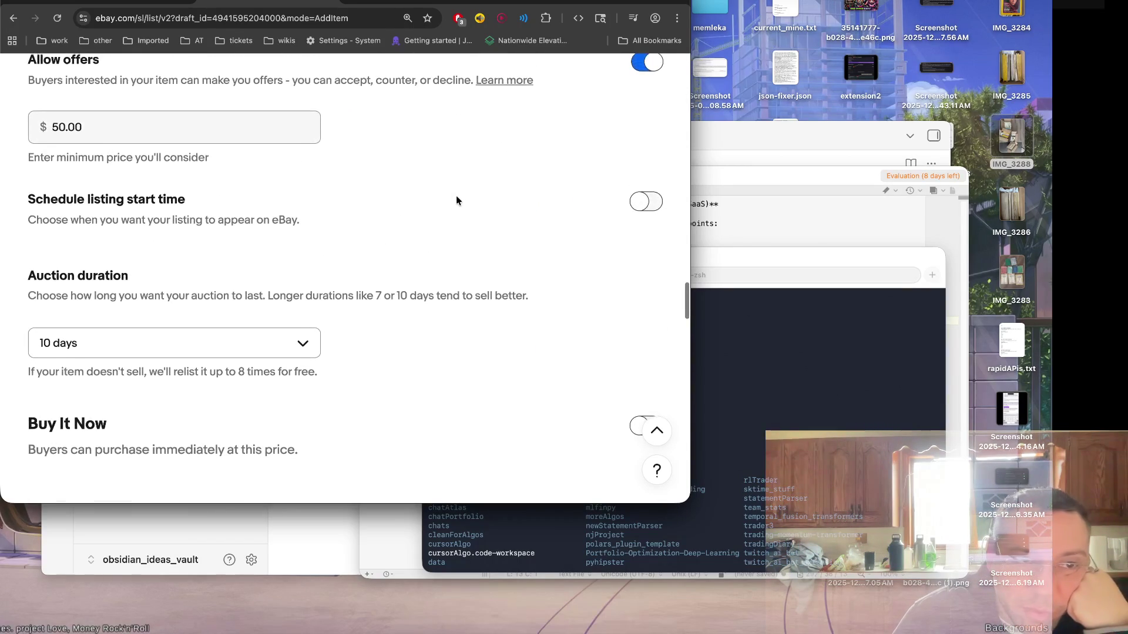
pyautogui.scroll(4, 456, 200)
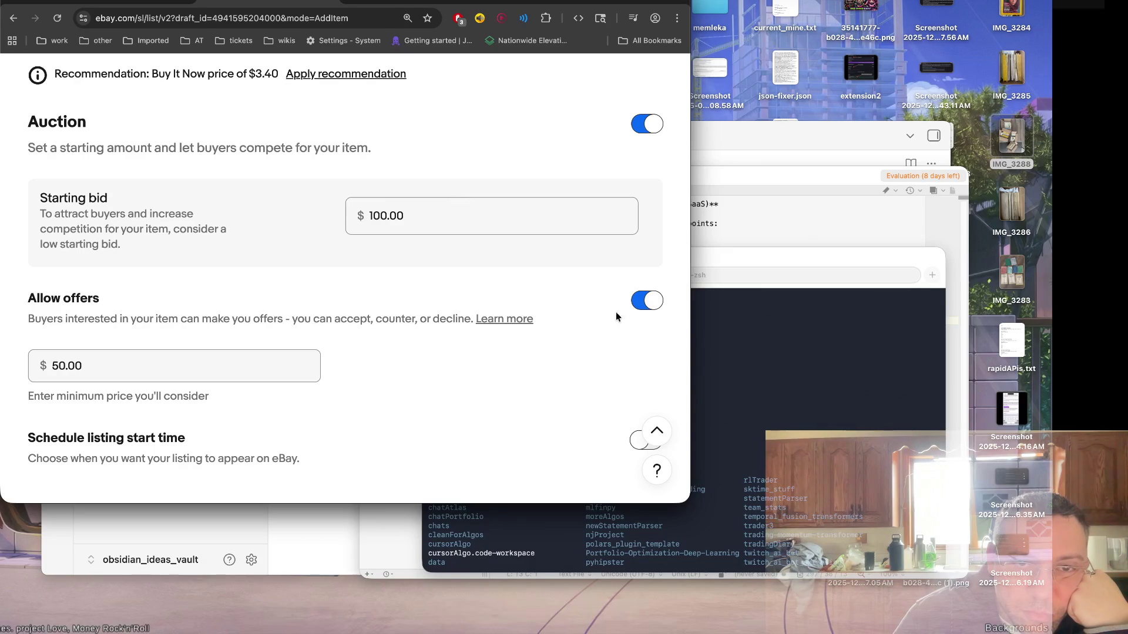
pyautogui.click(642, 307)
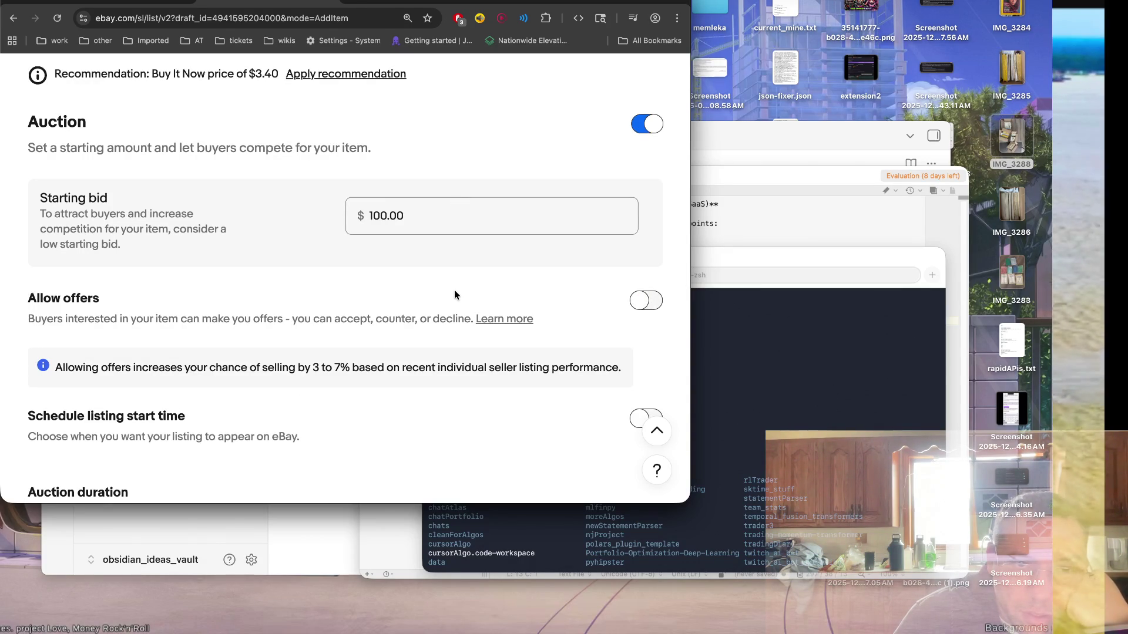
pyautogui.scroll(-3, 453, 290)
pyautogui.scroll(15, 454, 290)
# Add the line 'Auction starting $100 to cover shipping.' on the empty description line
pyautogui.scroll(20, 454, 291)
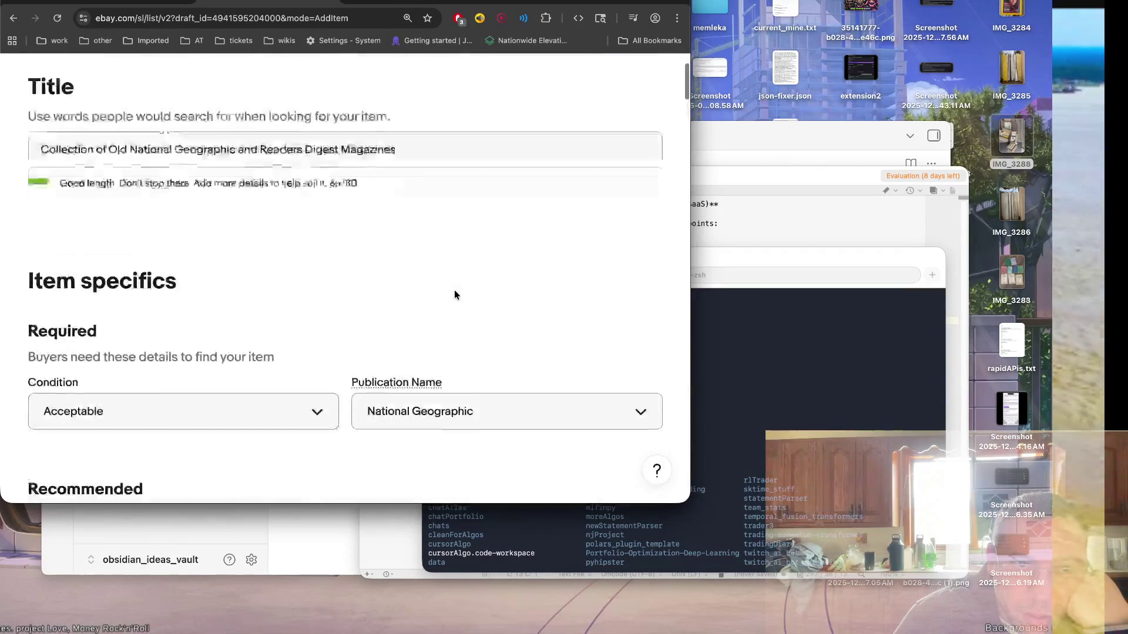
pyautogui.scroll(-20, 454, 294)
pyautogui.scroll(-10, 456, 294)
pyautogui.click(194, 297)
pyautogui.write('Auction starting $100 to cover shipping.')
pyautogui.press('Return')
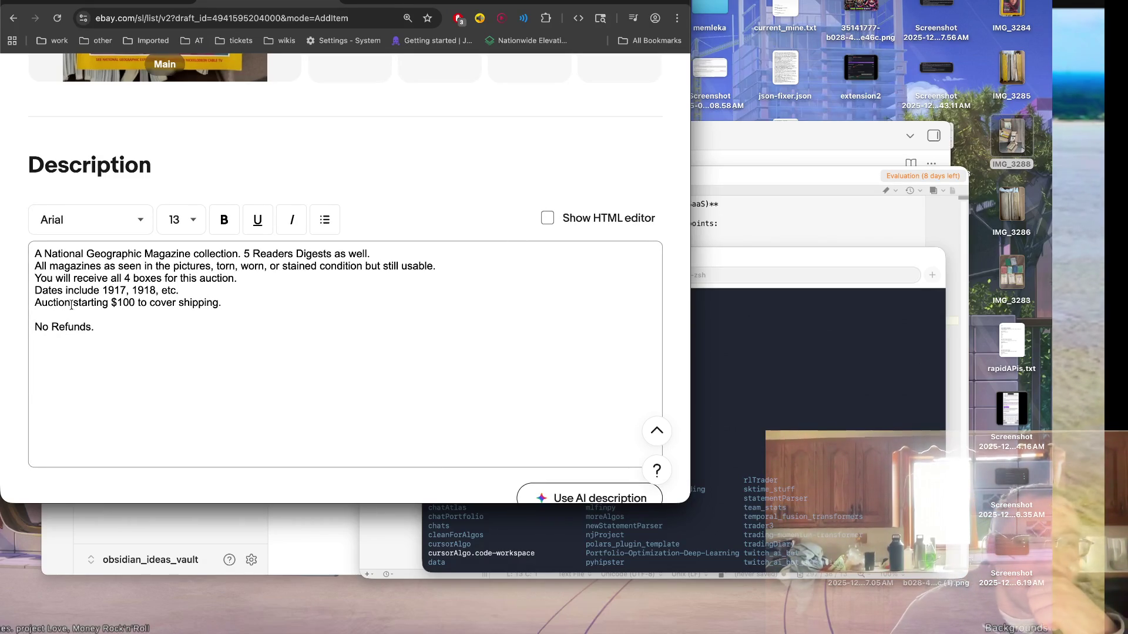
# Reword it to 'starting at $100 to cover shipping costs' and append ', the complete collection' to the third line
pyautogui.click(114, 302)
pyautogui.write('a')
pyautogui.press('BackSpace')
pyautogui.write('at')
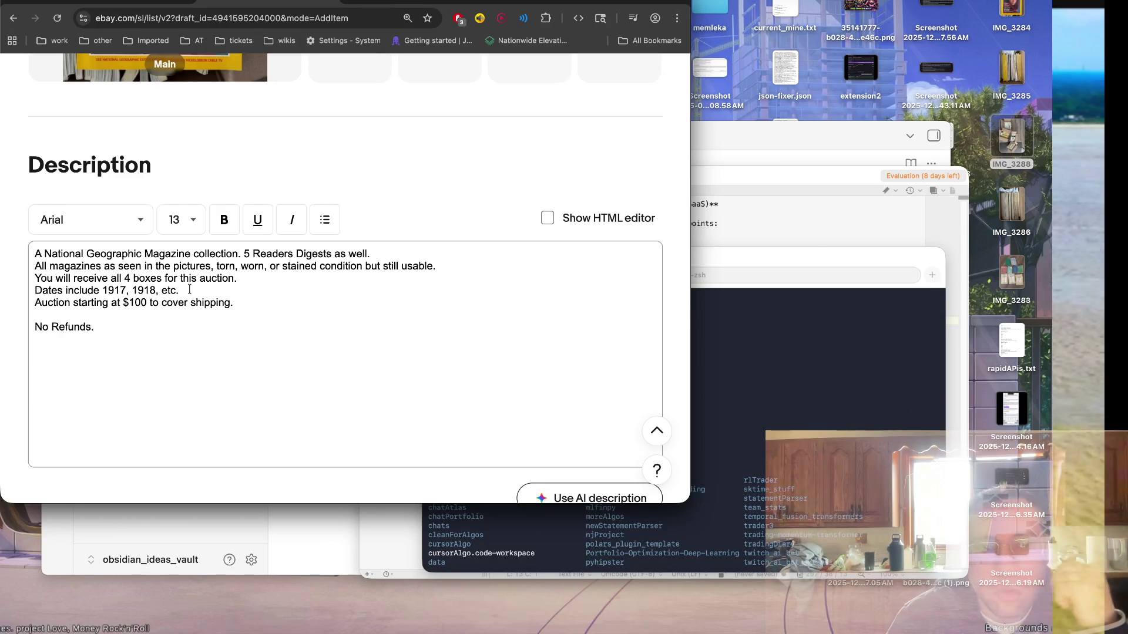
pyautogui.click(229, 302)
pyautogui.write('costs')
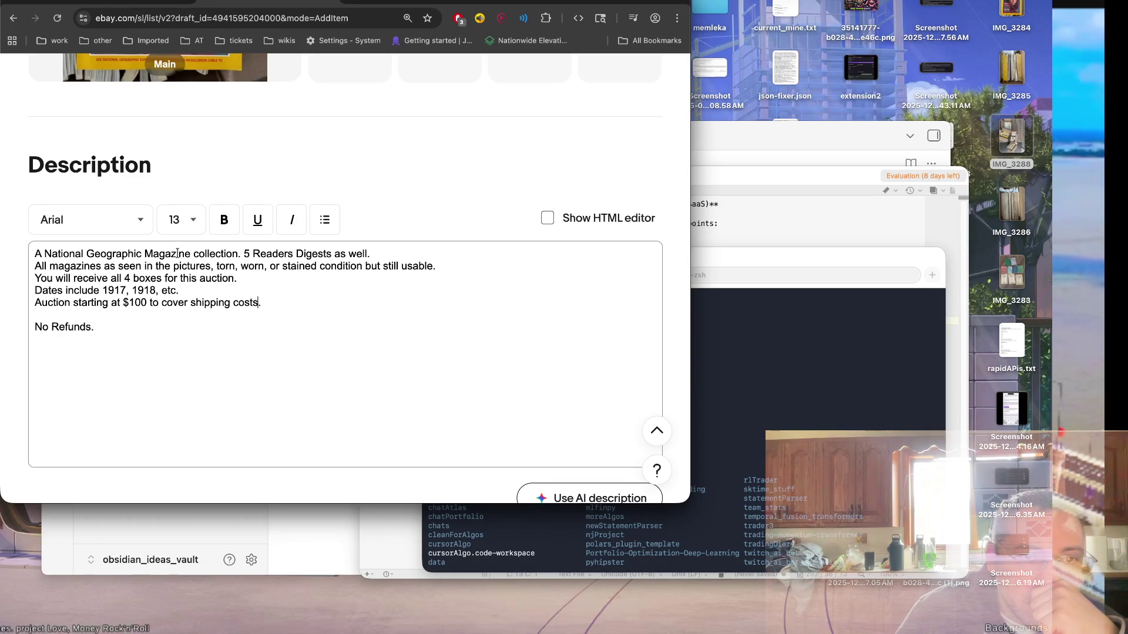
pyautogui.click(241, 274)
pyautogui.write(', the complet')
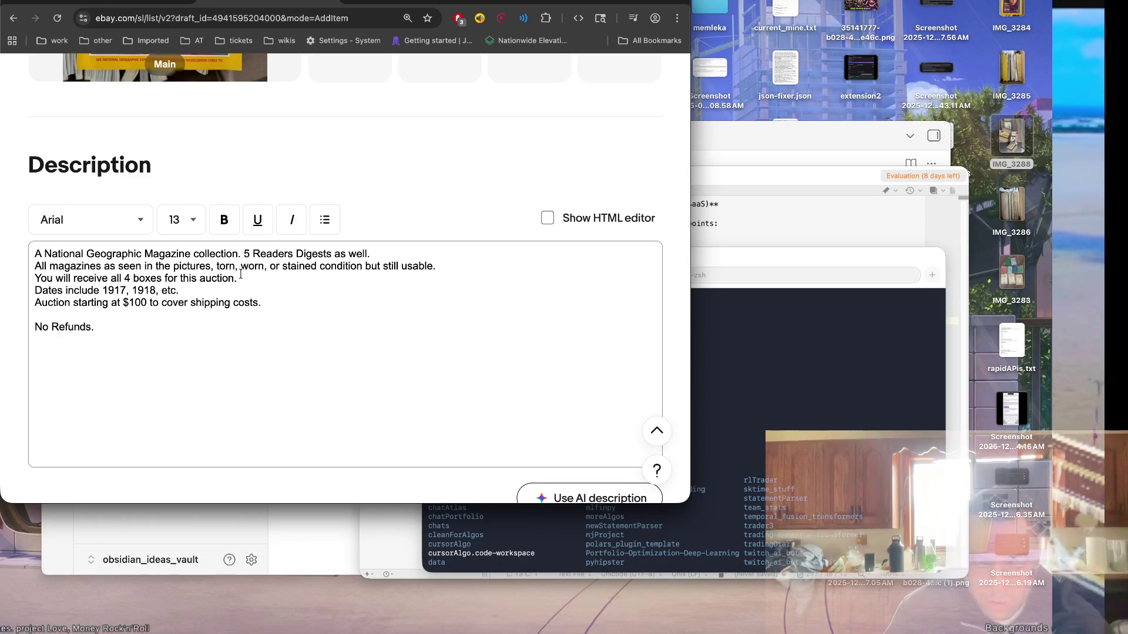
pyautogui.write('e collection')
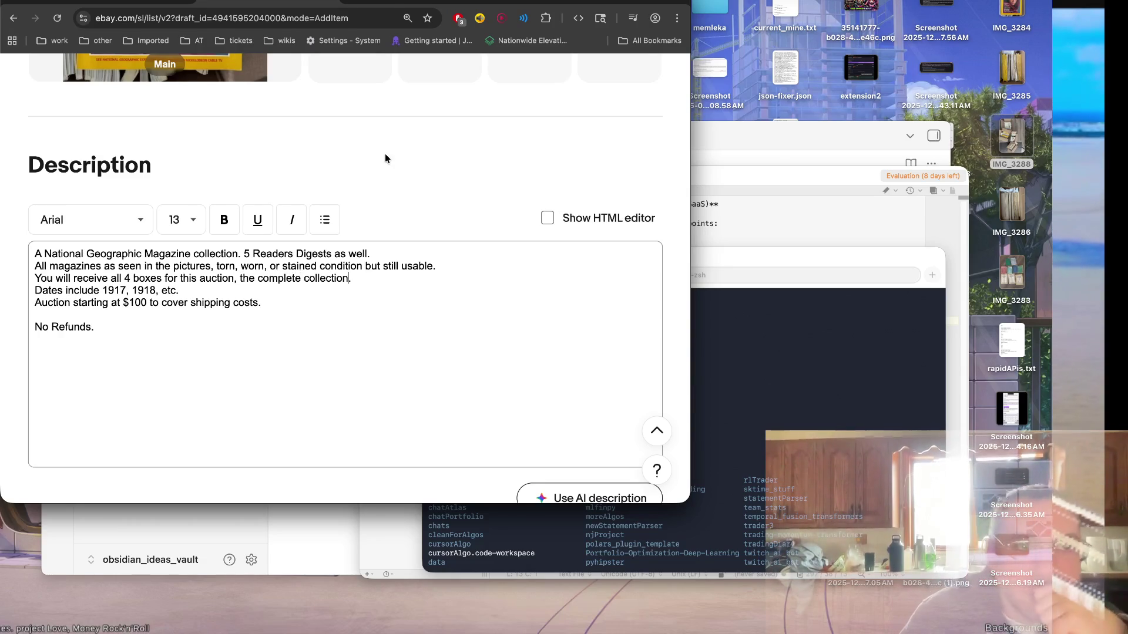
pyautogui.scroll(7, 385, 155)
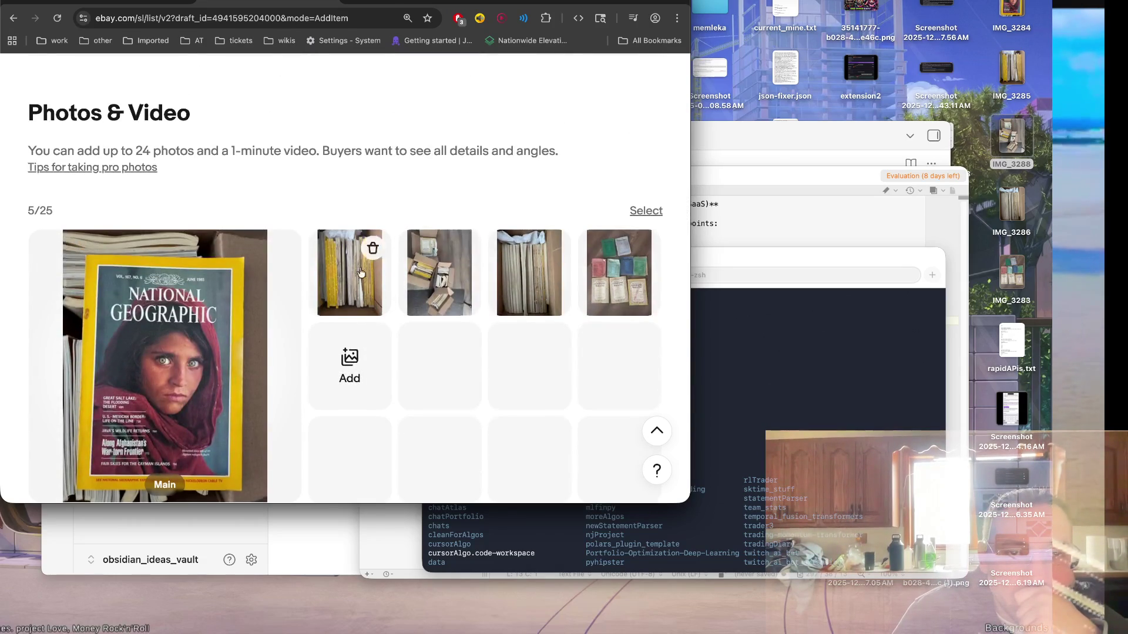
pyautogui.scroll(-6, 353, 267)
pyautogui.scroll(5, 355, 272)
pyautogui.scroll(-13, 354, 272)
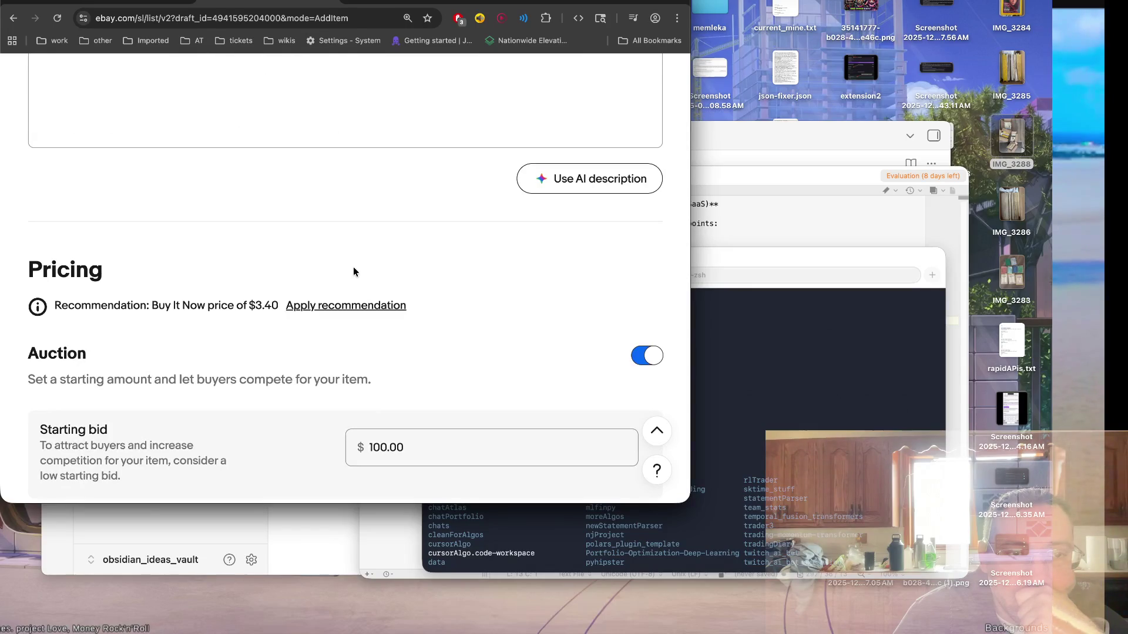
pyautogui.scroll(-6, 353, 267)
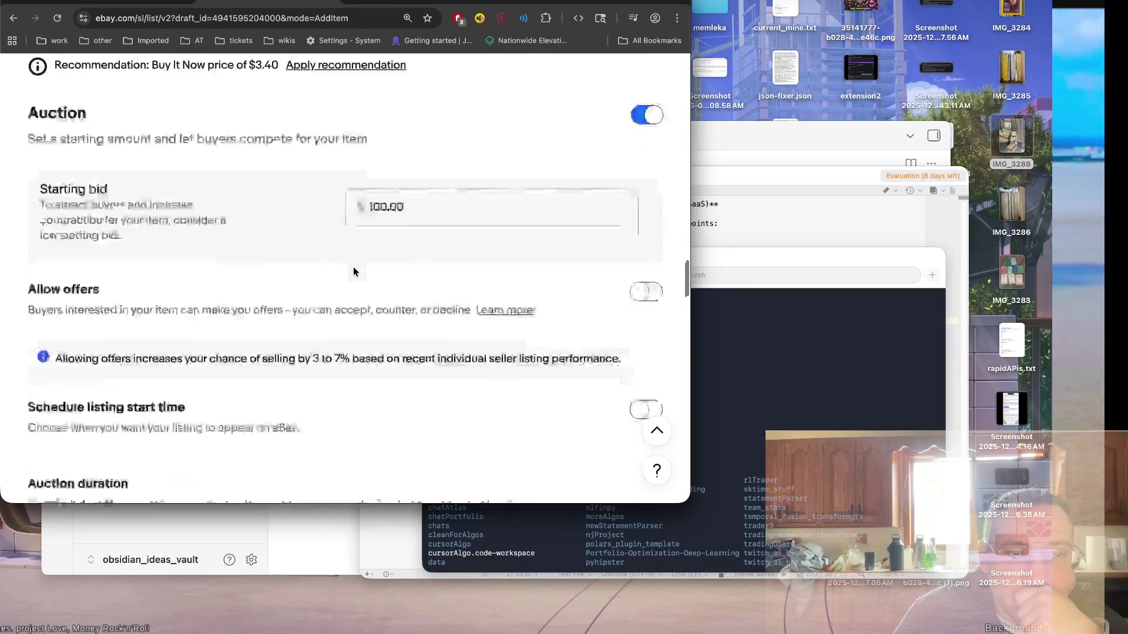
pyautogui.scroll(-6, 353, 272)
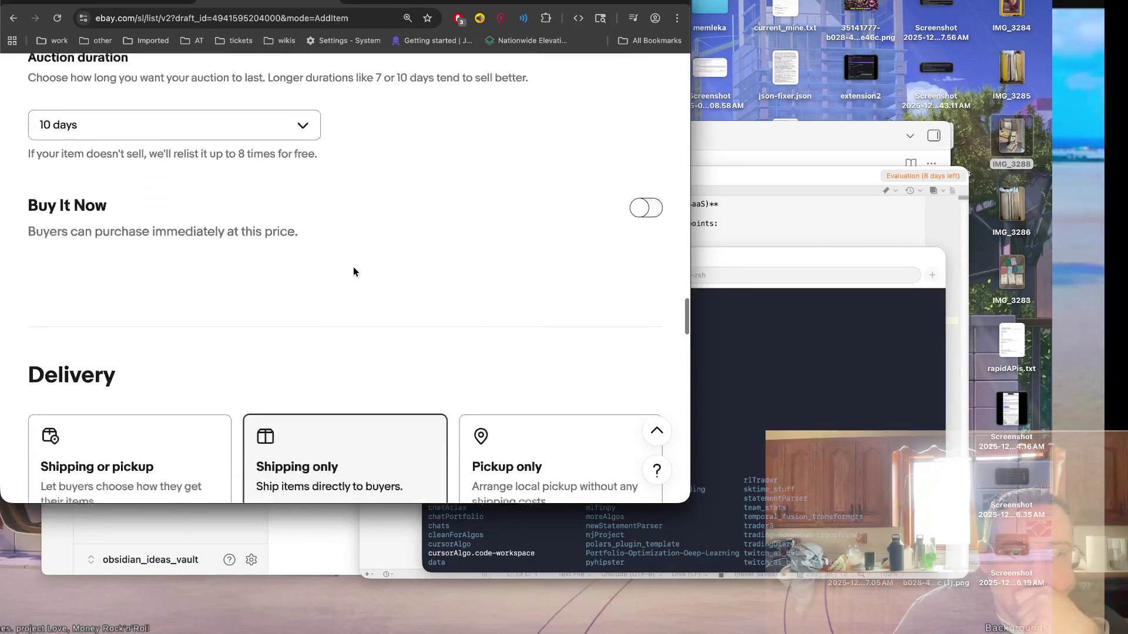
pyautogui.scroll(-2, 353, 272)
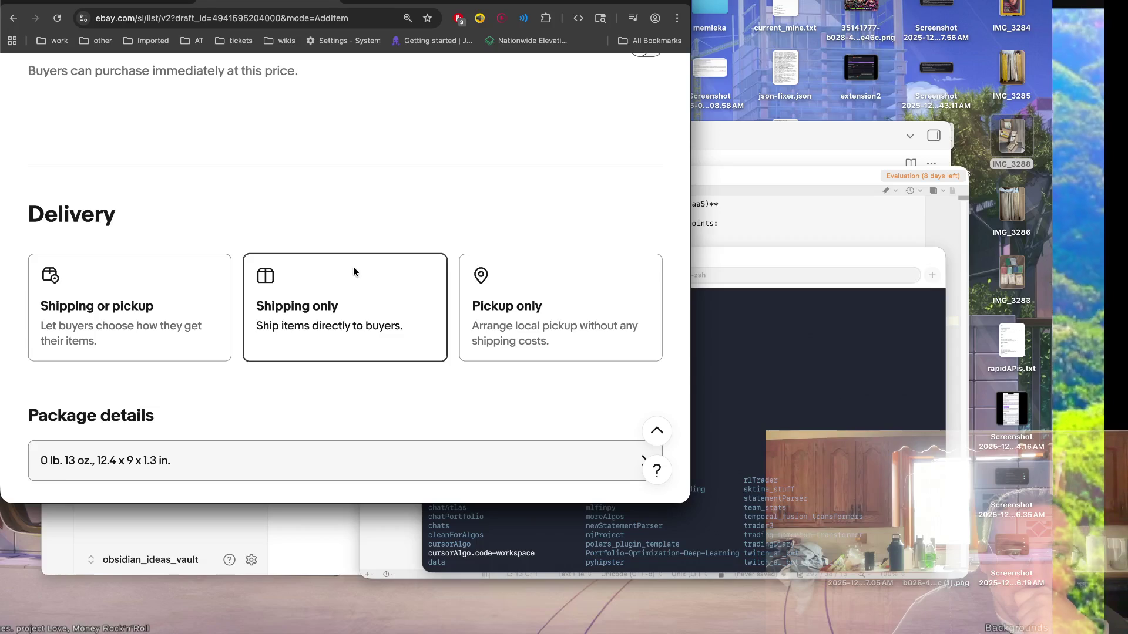
pyautogui.scroll(-2, 355, 237)
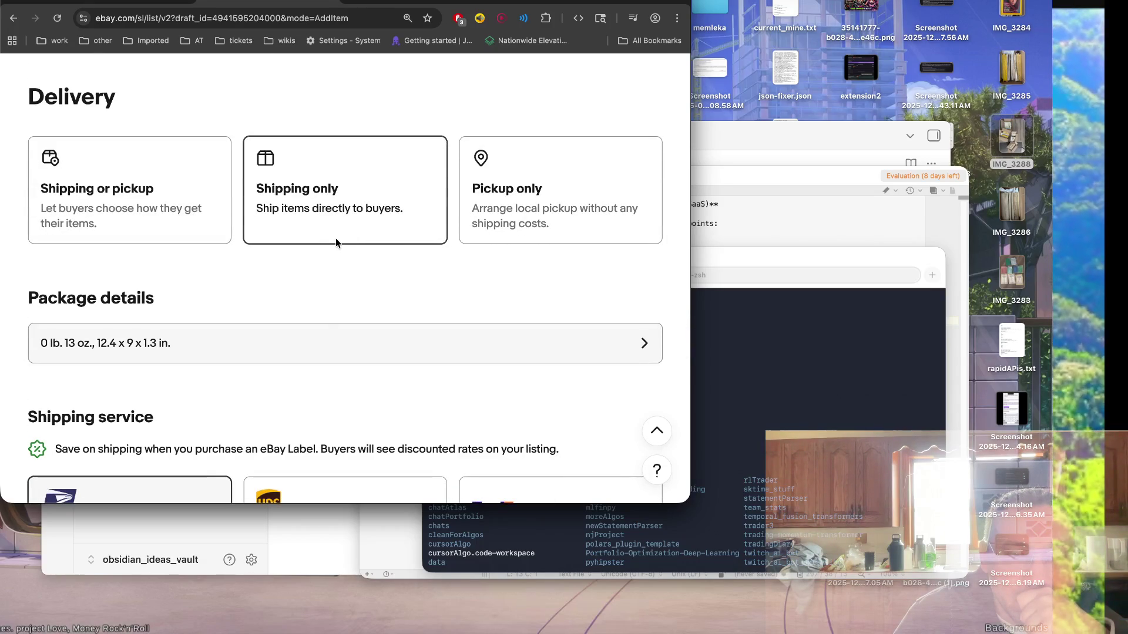
pyautogui.scroll(-2, 336, 240)
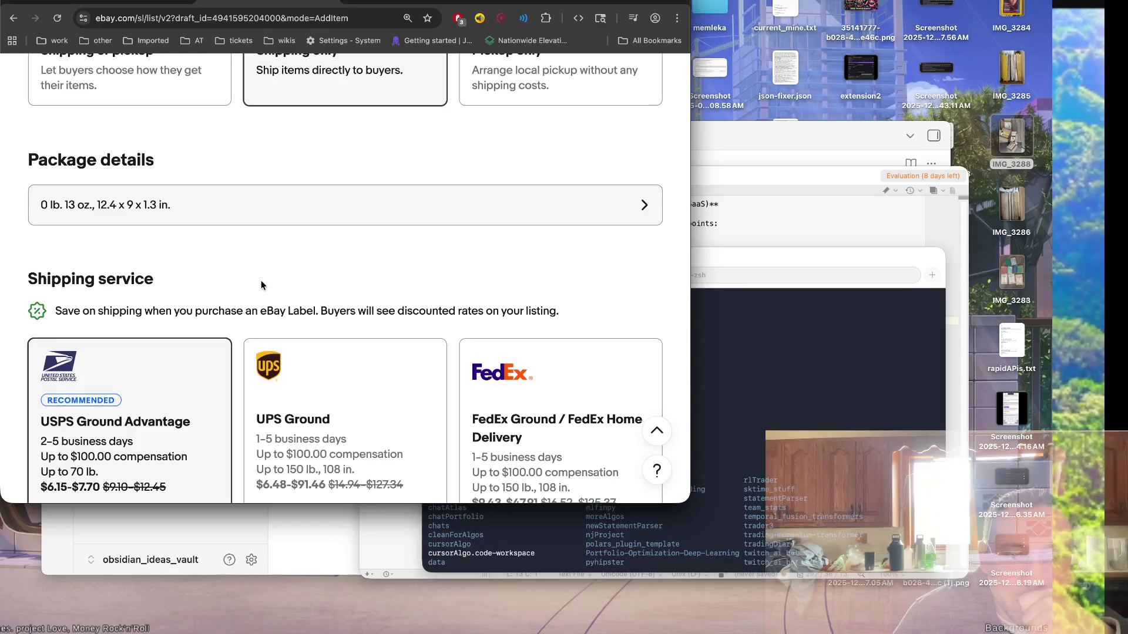
pyautogui.scroll(-6, 262, 285)
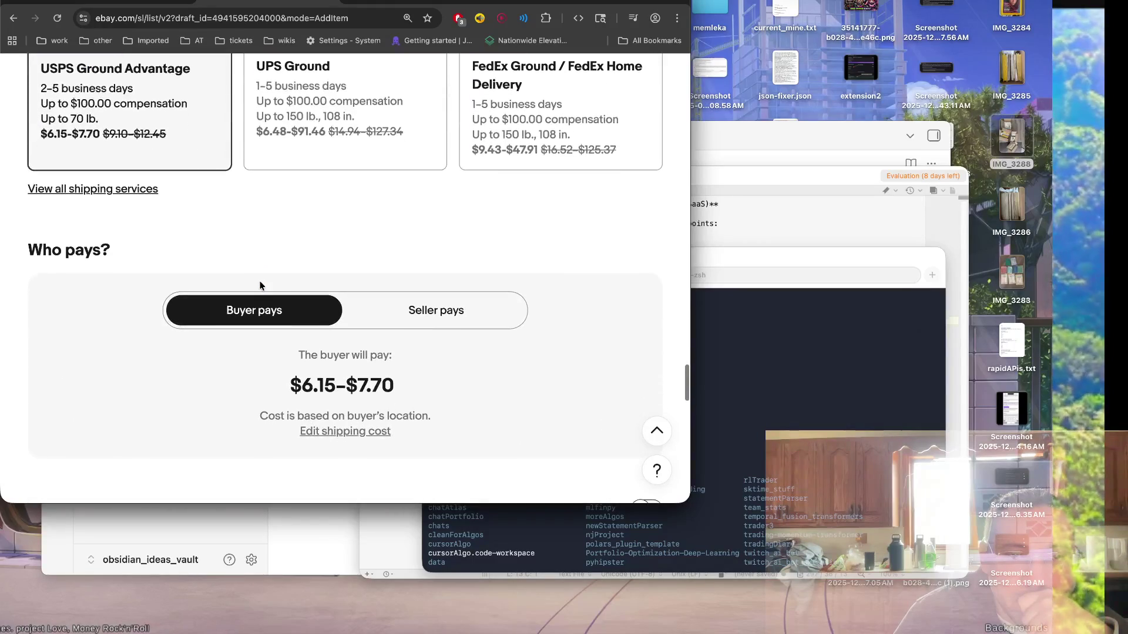
pyautogui.click(396, 315)
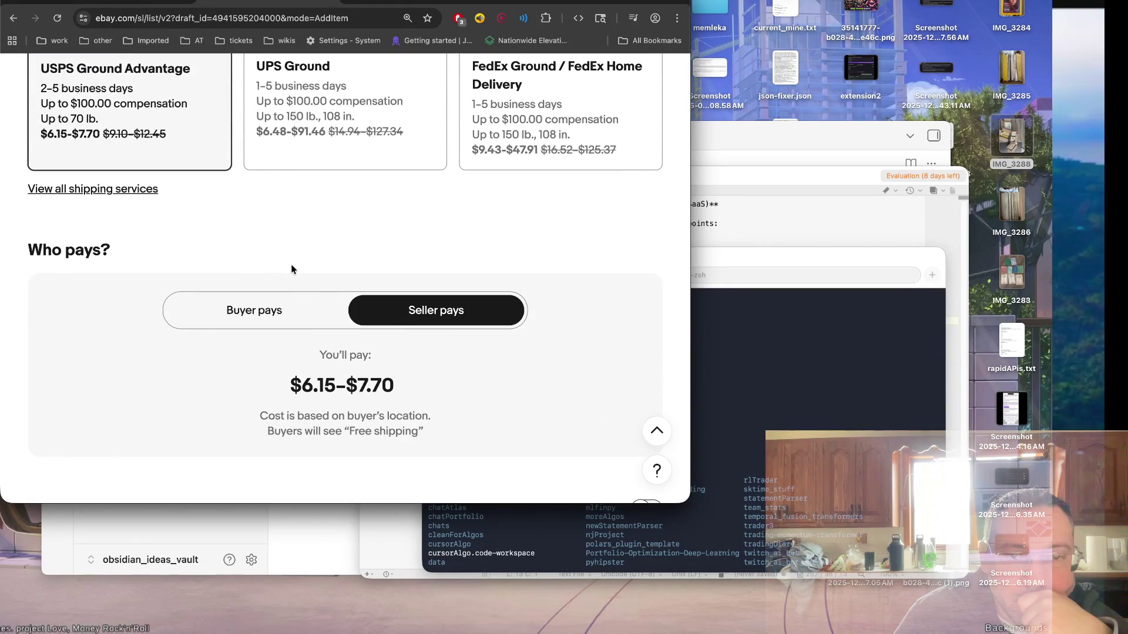
# Scroll down and open the Delivery details card for editing
pyautogui.scroll(-4, 290, 271)
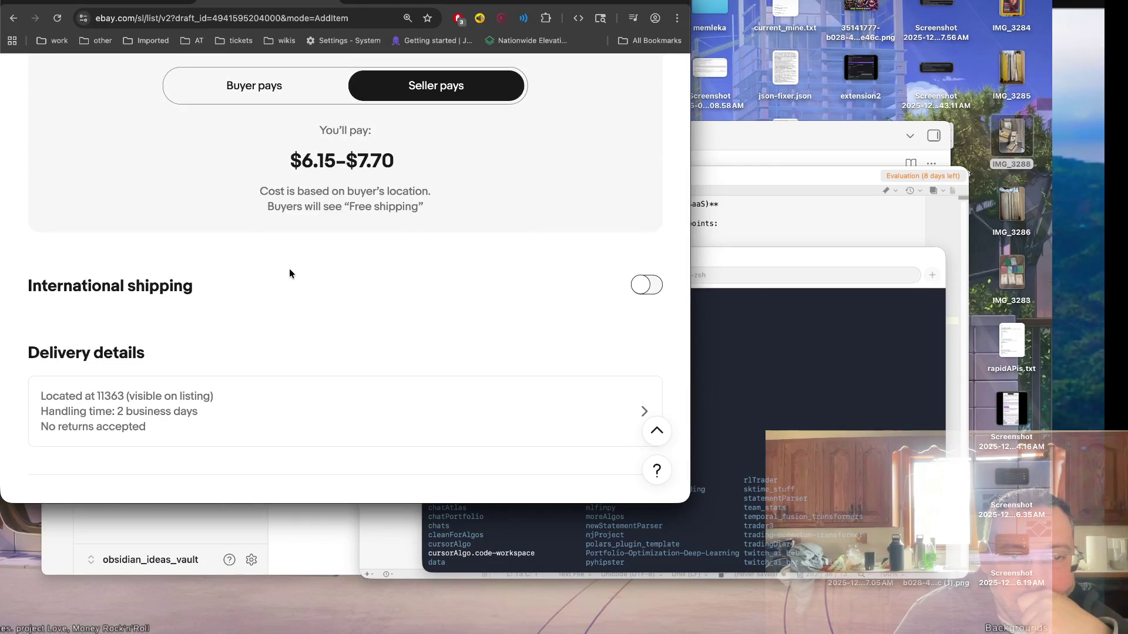
pyautogui.scroll(-2, 289, 269)
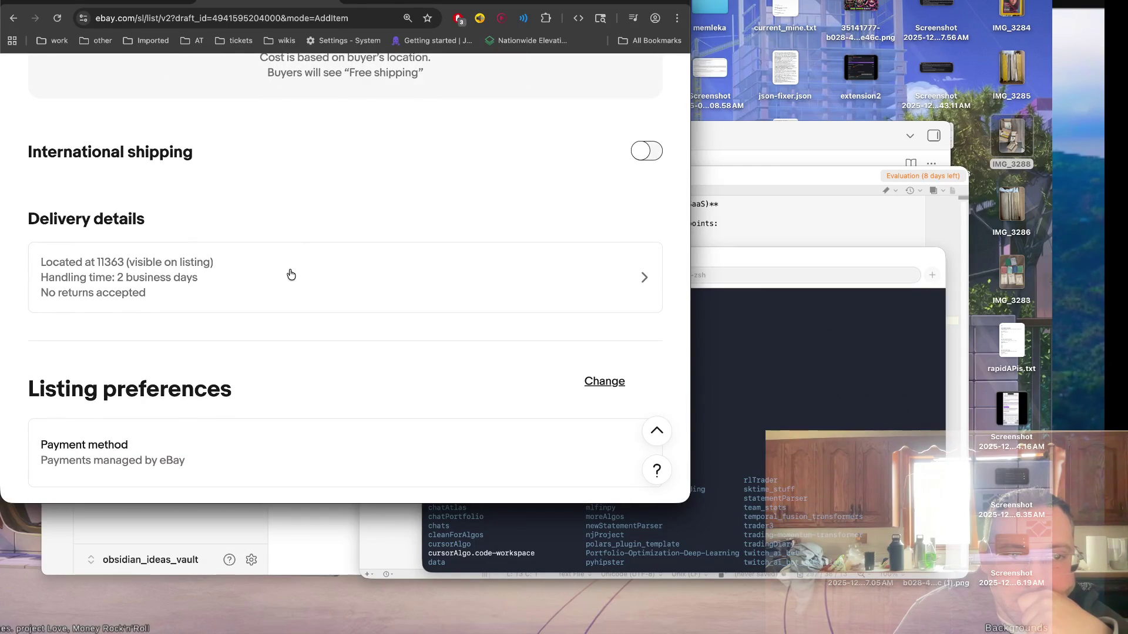
pyautogui.click(290, 272)
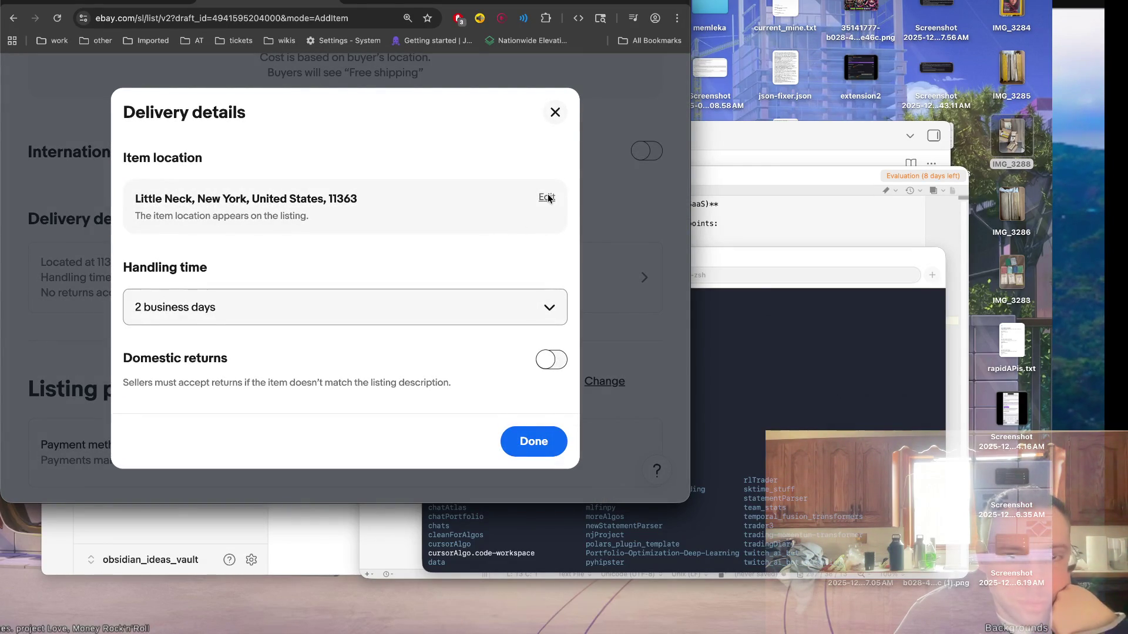
# Replace the item location's city/state and zip code with the new values and save the delivery details
pyautogui.click(543, 198)
pyautogui.click(310, 257)
pyautogui.tripleClick(312, 258)
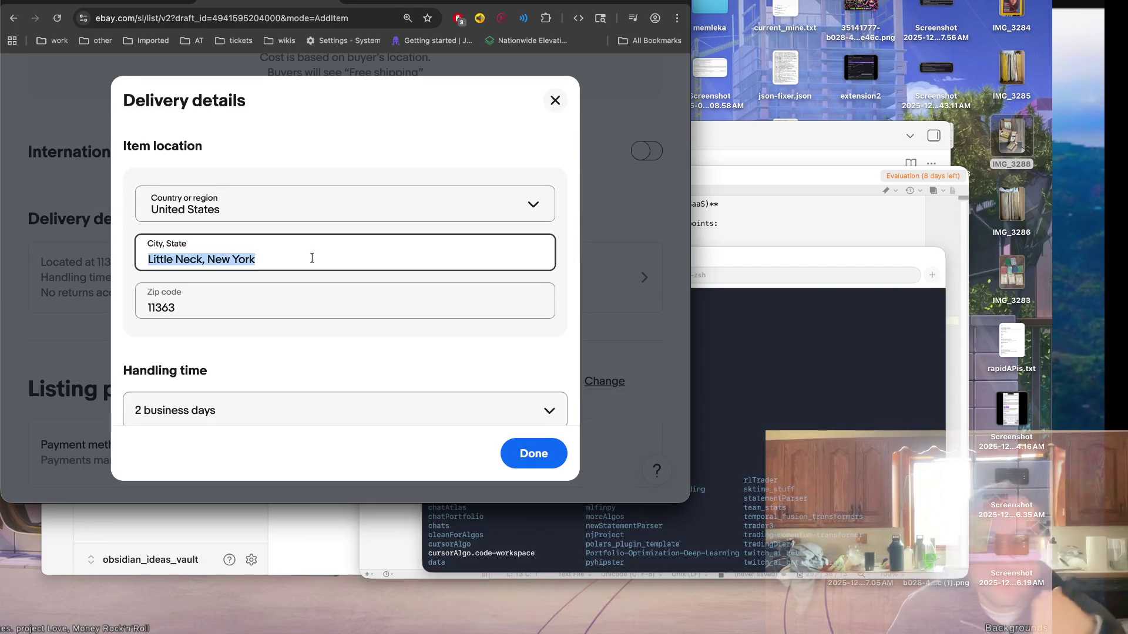
pyautogui.write('scio, ny')
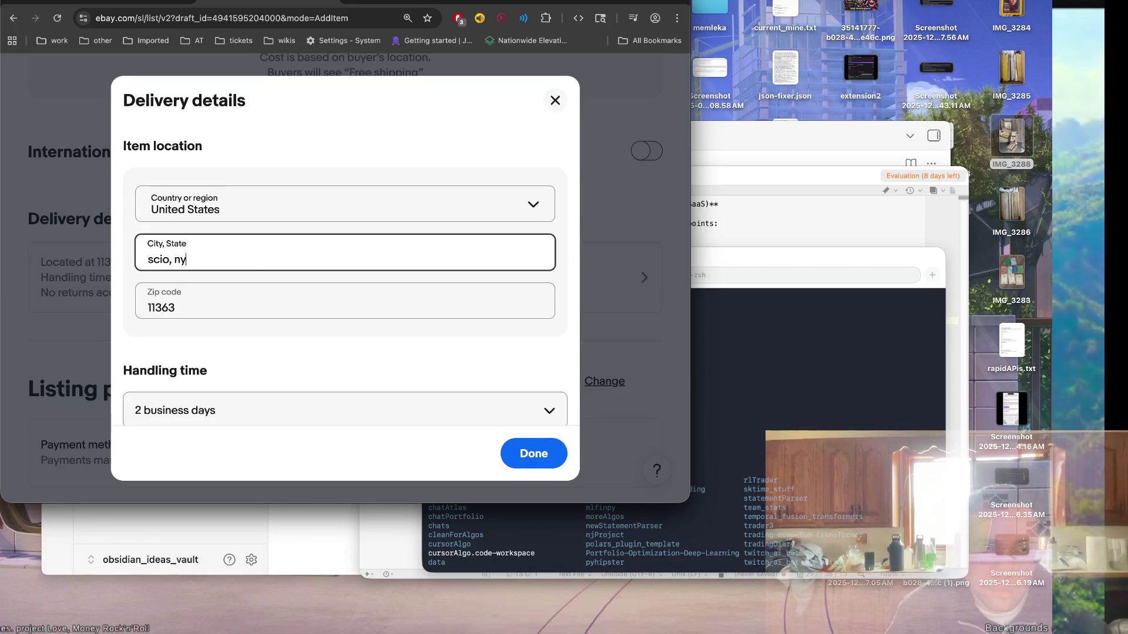
pyautogui.click(239, 310)
pyautogui.doubleClick(239, 310)
pyautogui.write('14')
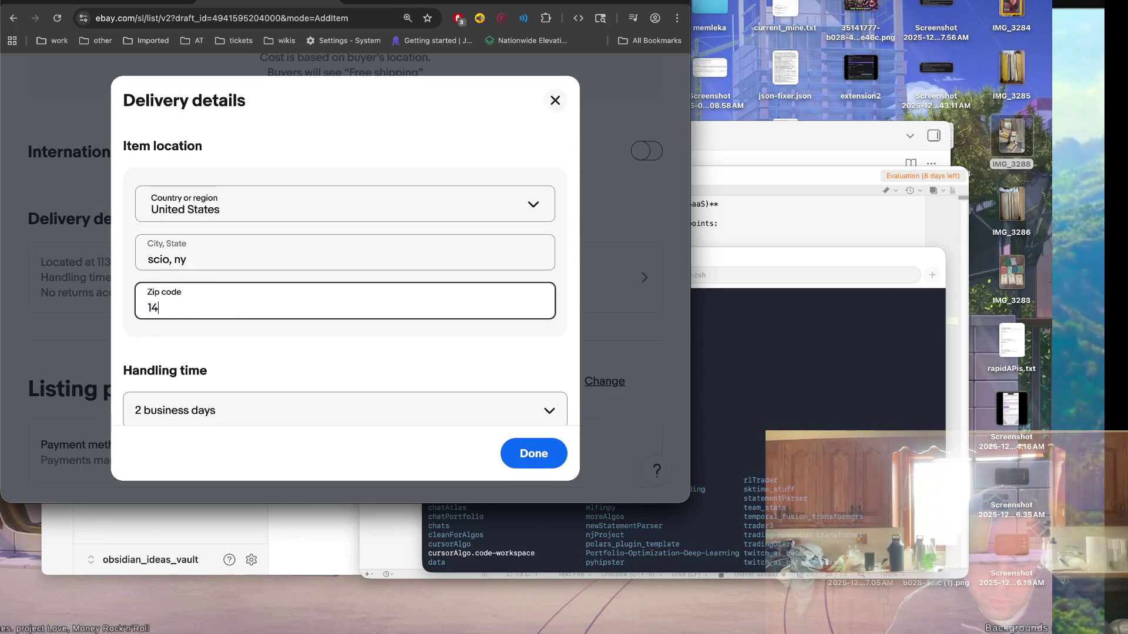
pyautogui.write('880')
pyautogui.scroll(-2, 257, 368)
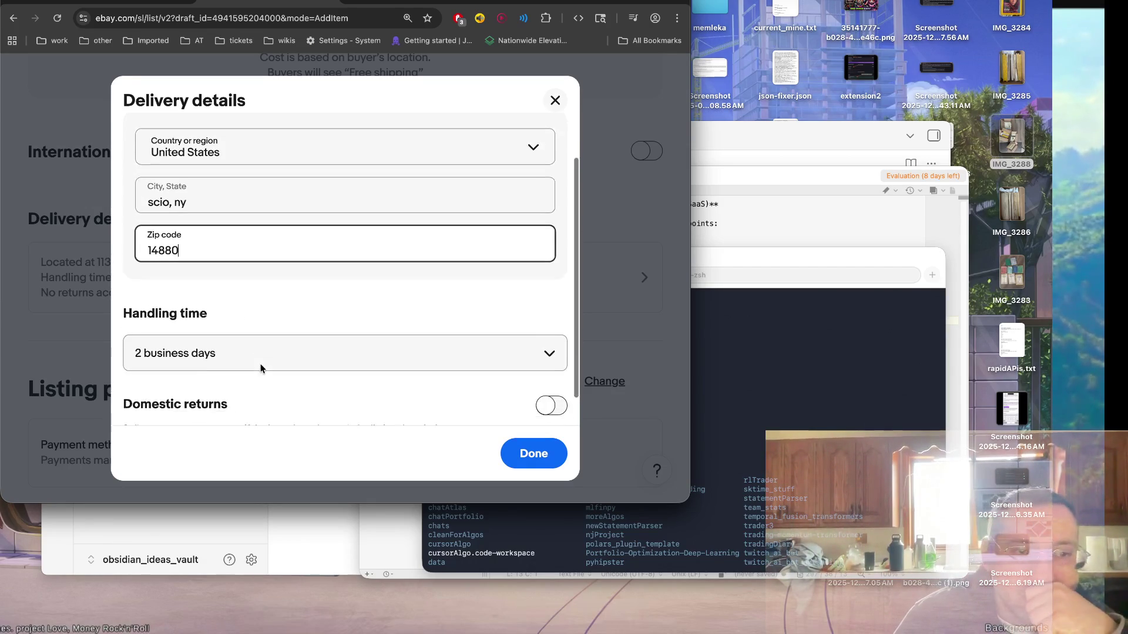
pyautogui.scroll(-1, 471, 405)
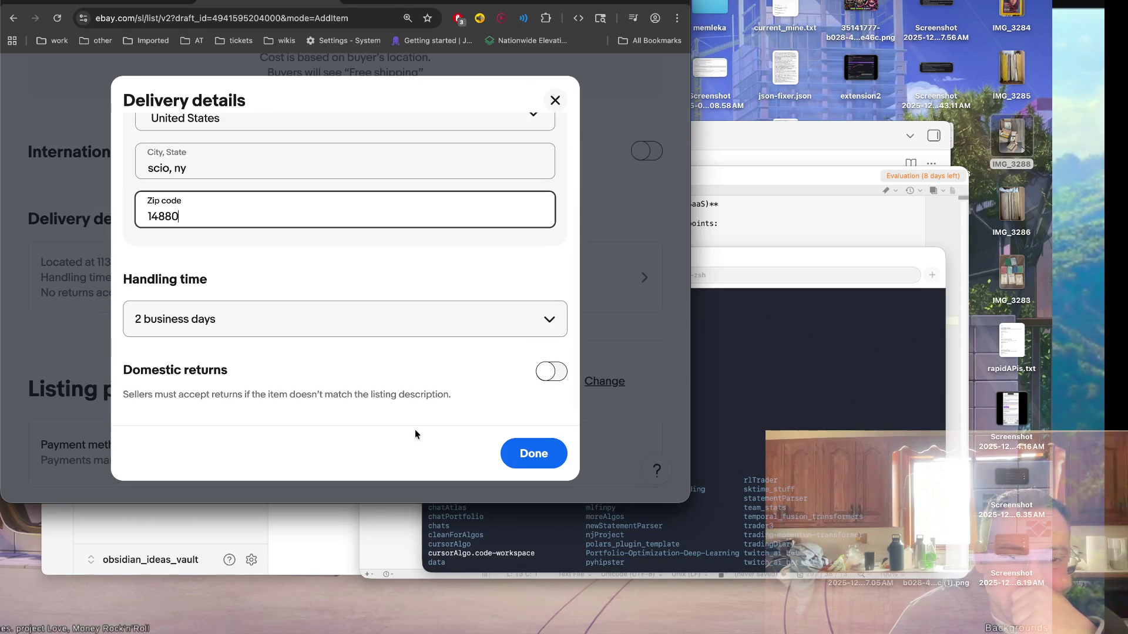
pyautogui.click(523, 455)
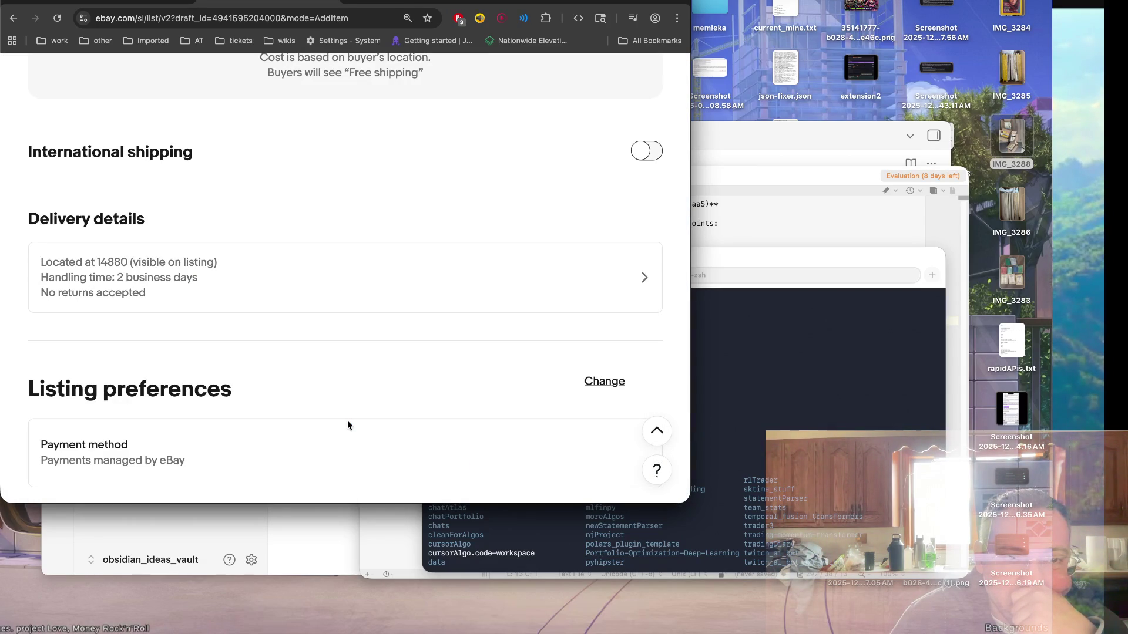
# Review the description and pricing, then open Package details (0 lb. 13 oz., 12.4 x 9 x 1.3 in.)
pyautogui.scroll(15, 352, 394)
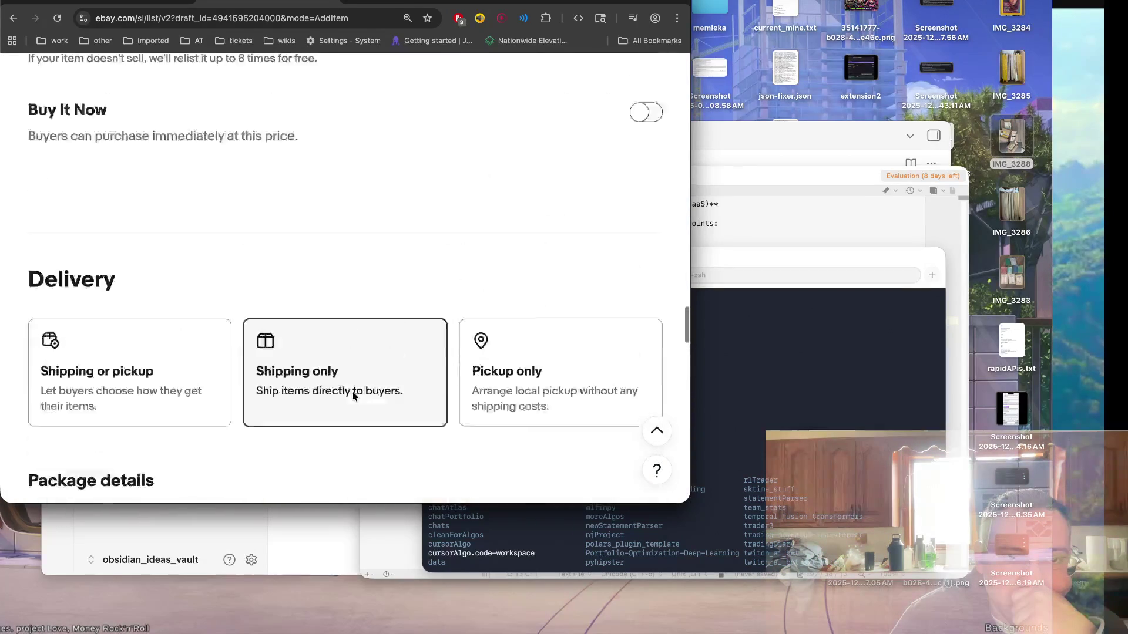
pyautogui.scroll(8, 353, 394)
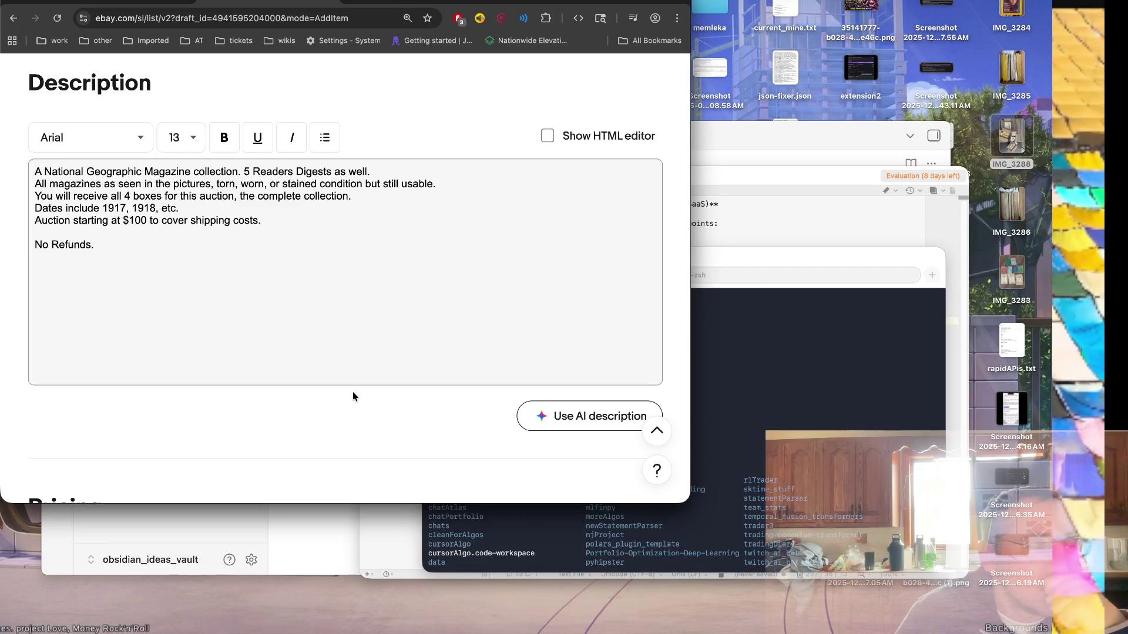
pyautogui.scroll(-1, 352, 393)
pyautogui.scroll(-15, 353, 392)
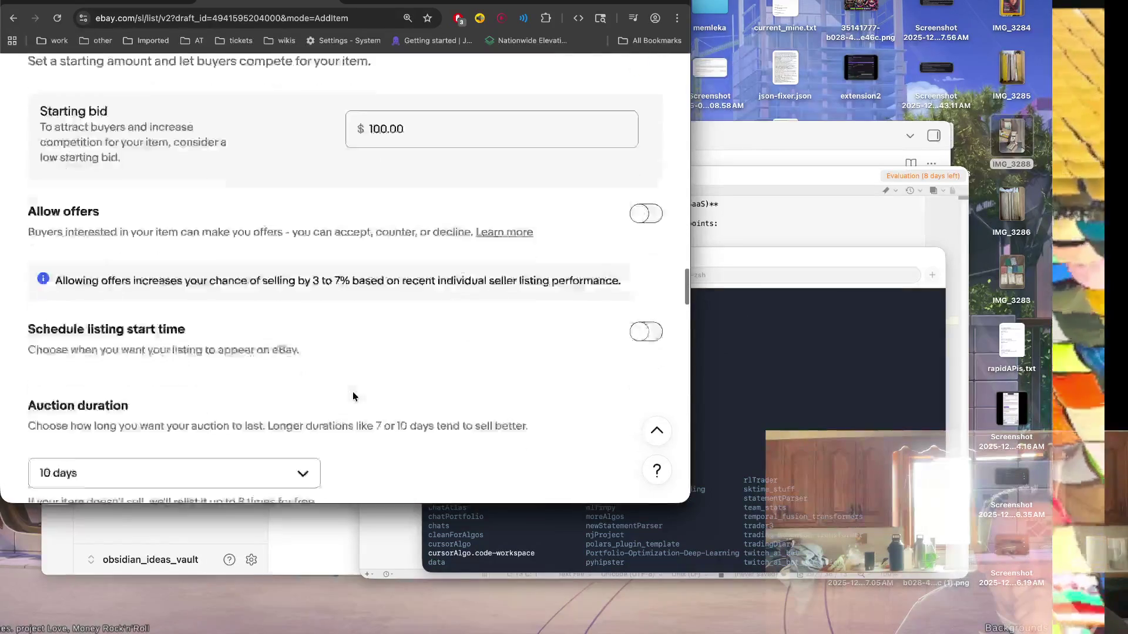
pyautogui.scroll(-10, 352, 392)
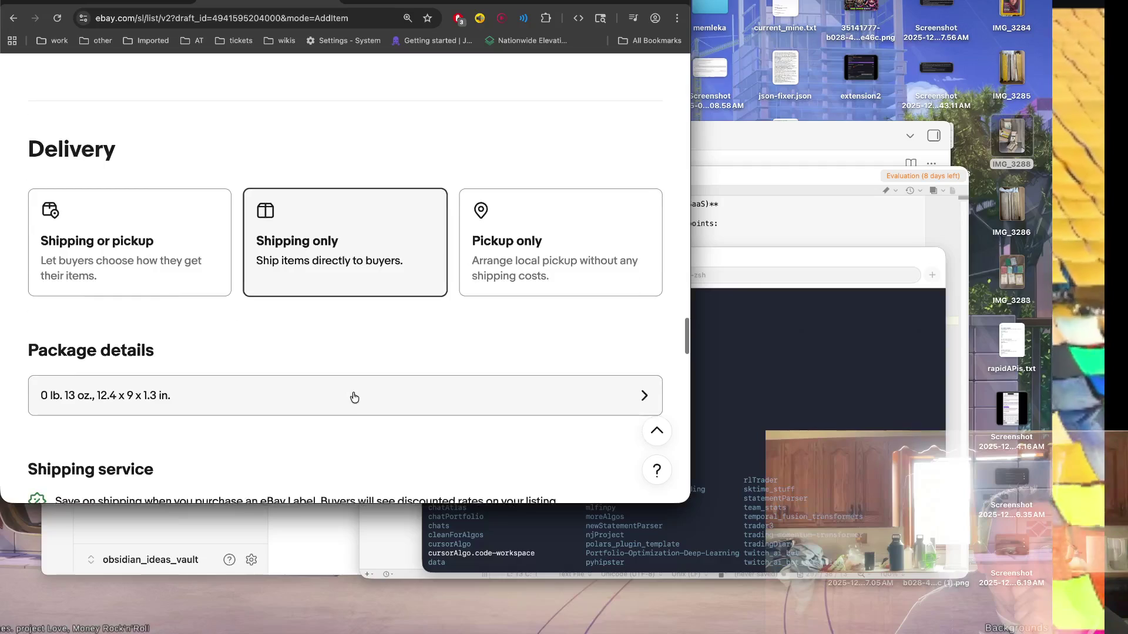
pyautogui.scroll(-1, 353, 397)
pyautogui.scroll(3, 353, 396)
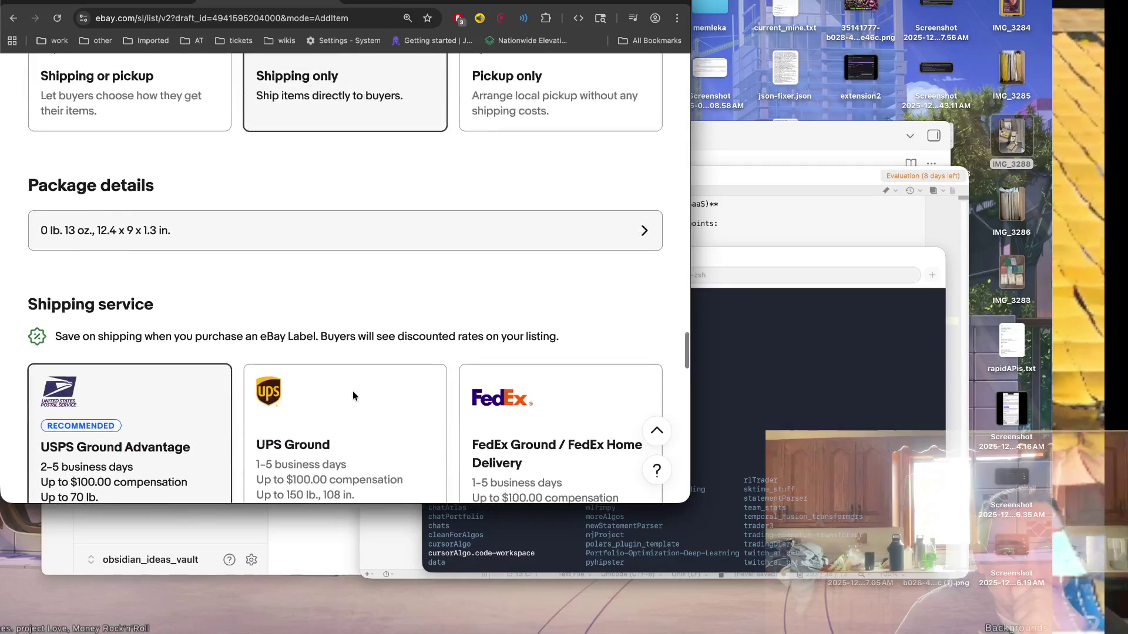
pyautogui.scroll(-8, 385, 273)
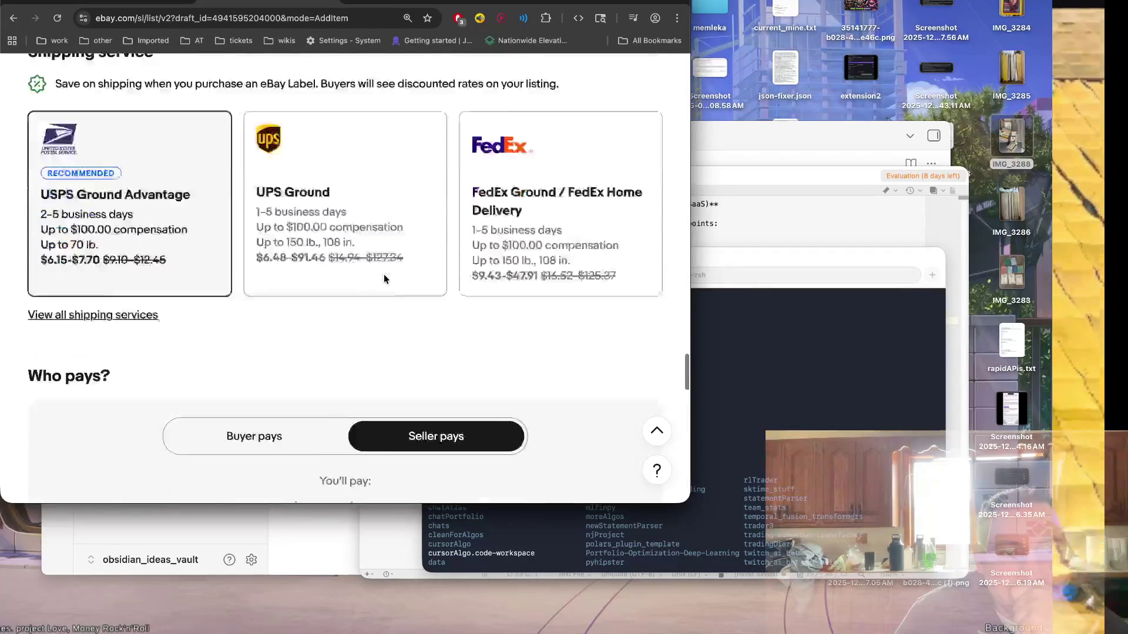
pyautogui.scroll(7, 383, 274)
pyautogui.scroll(2, 382, 278)
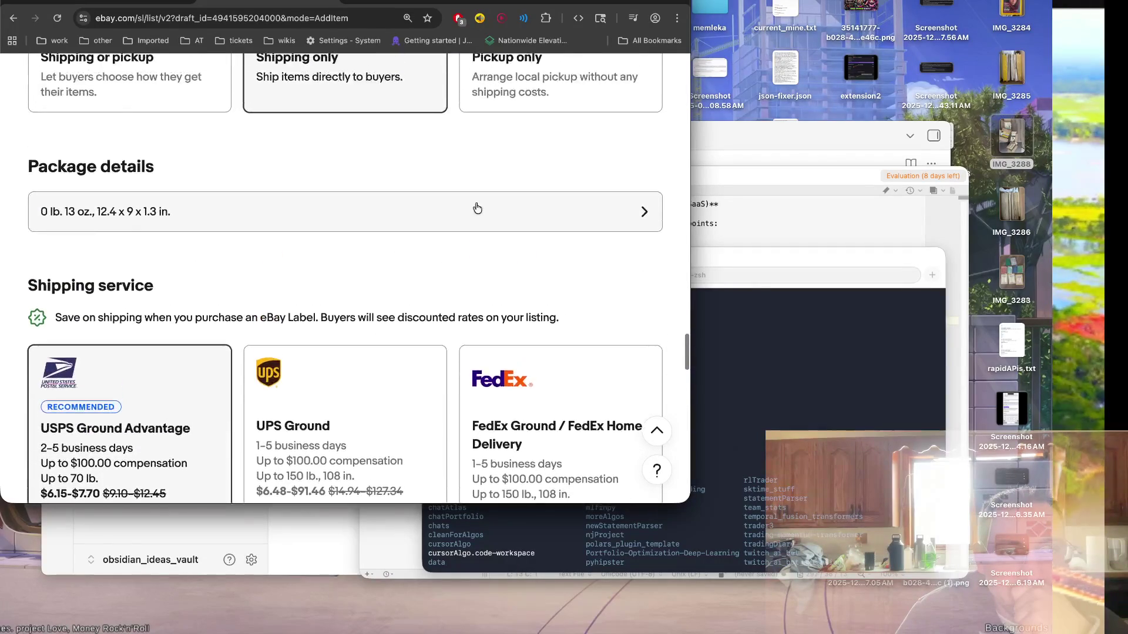
pyautogui.click(475, 209)
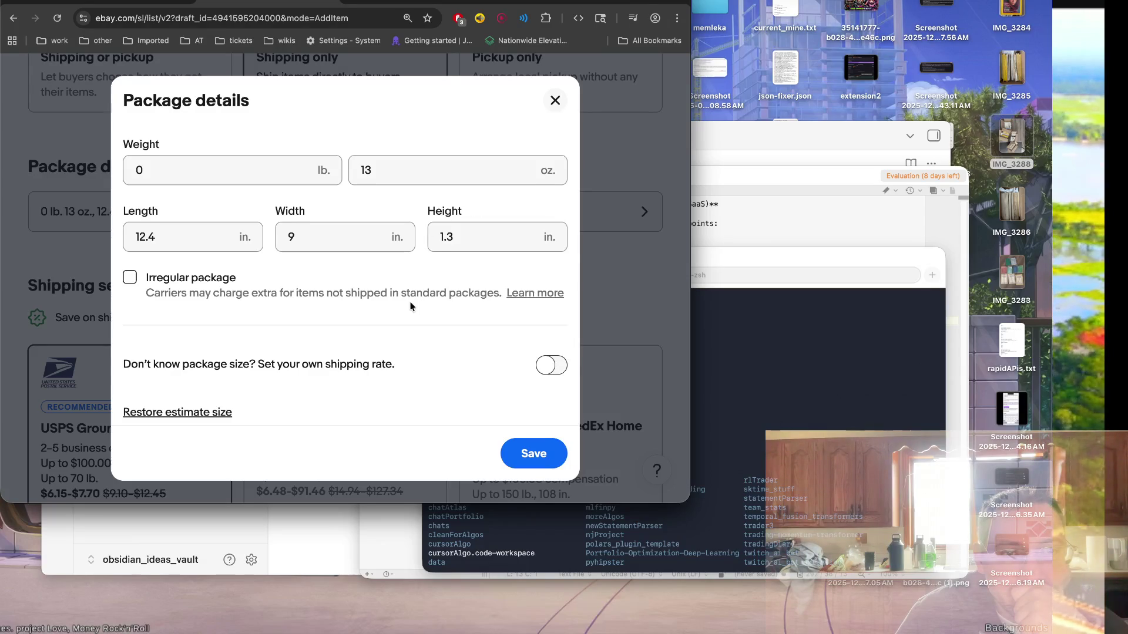
pyautogui.click(549, 358)
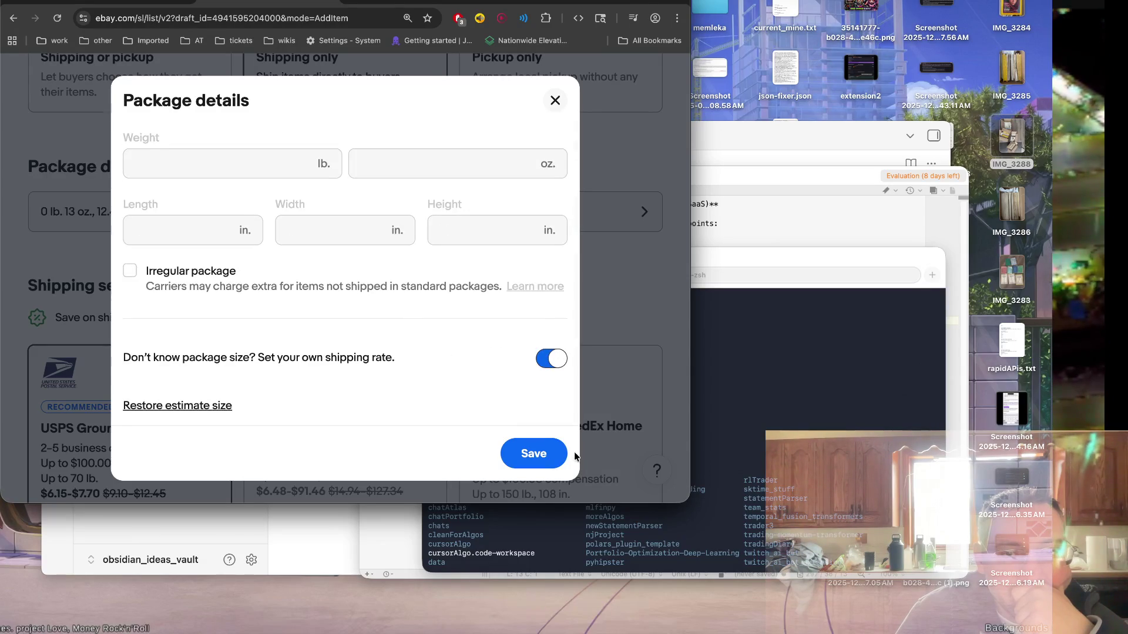
pyautogui.click(560, 453)
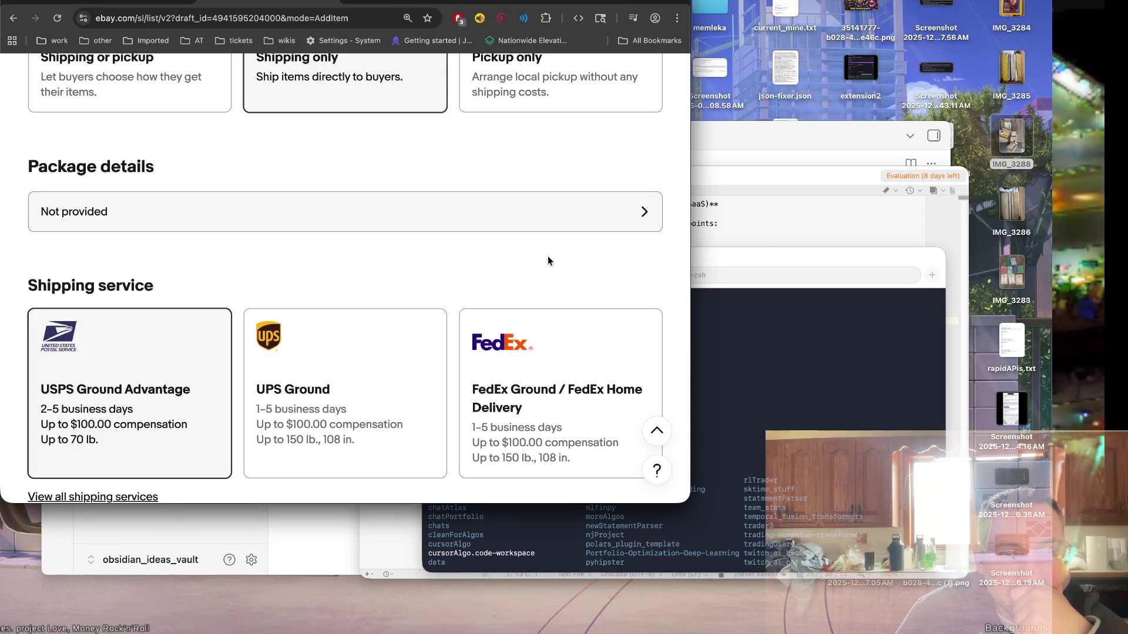
pyautogui.scroll(-3, 539, 262)
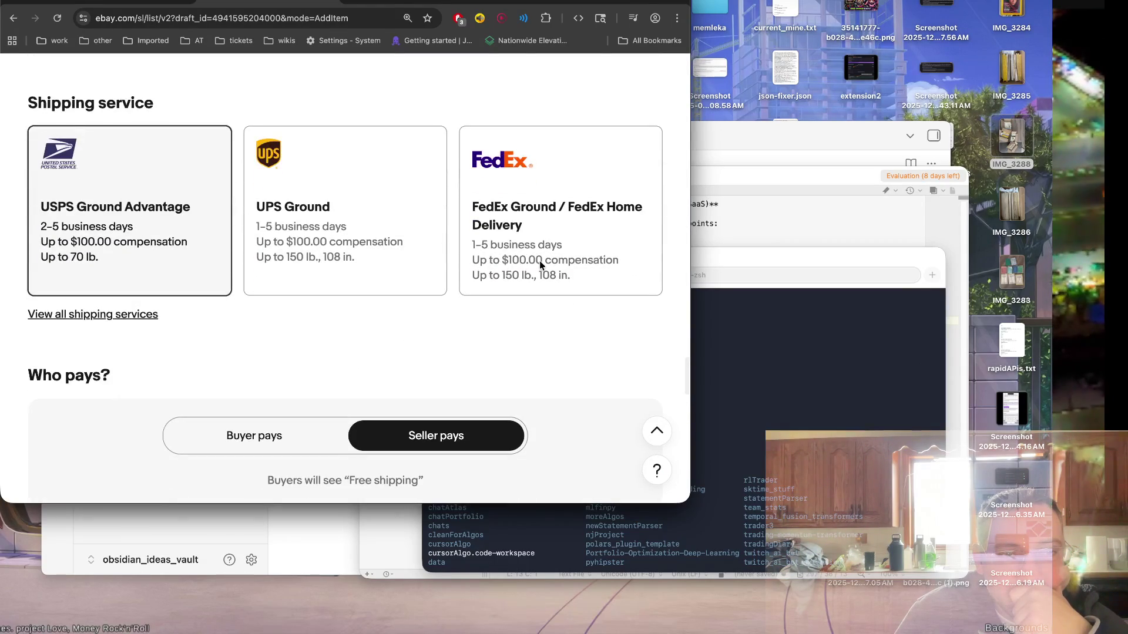
pyautogui.scroll(-2, 515, 288)
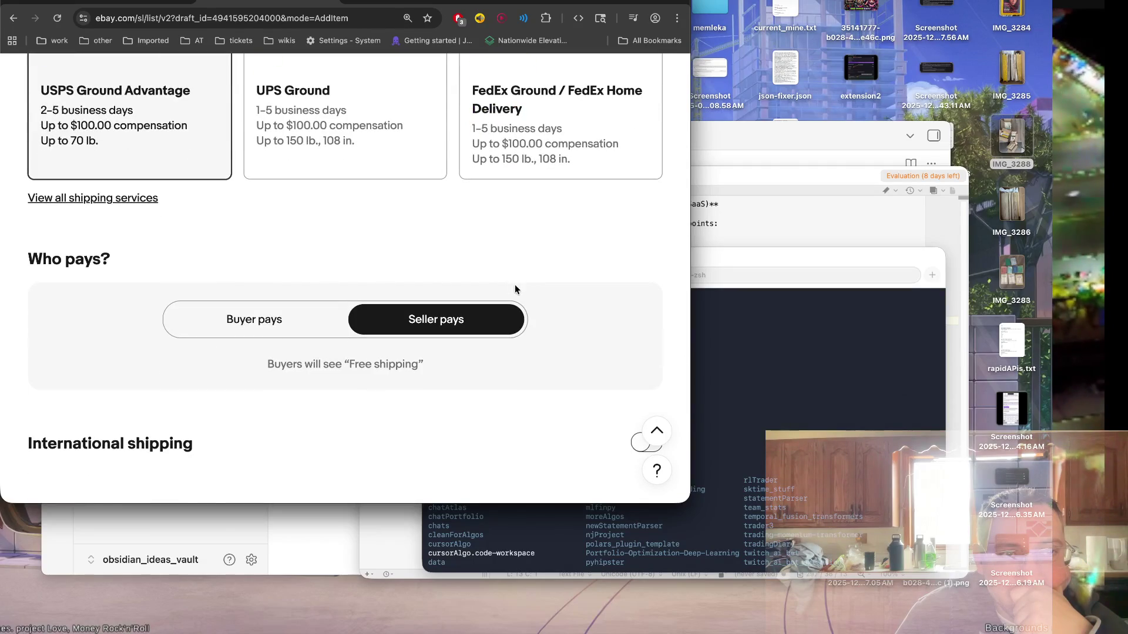
pyautogui.scroll(-4, 515, 285)
pyautogui.scroll(-1, 530, 277)
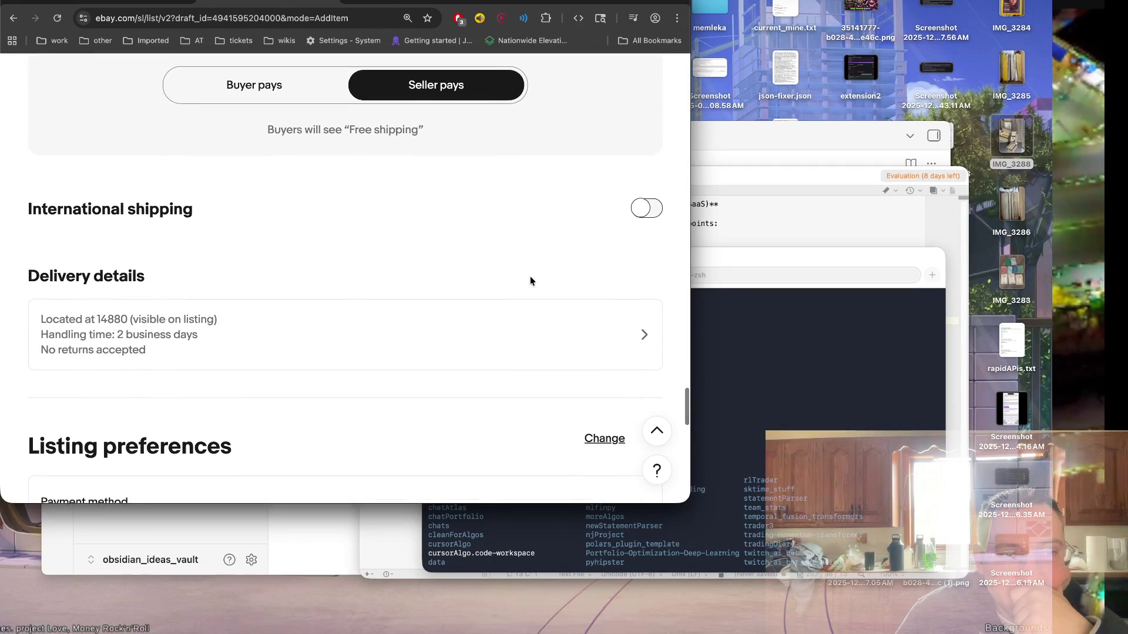
pyautogui.scroll(-3, 529, 277)
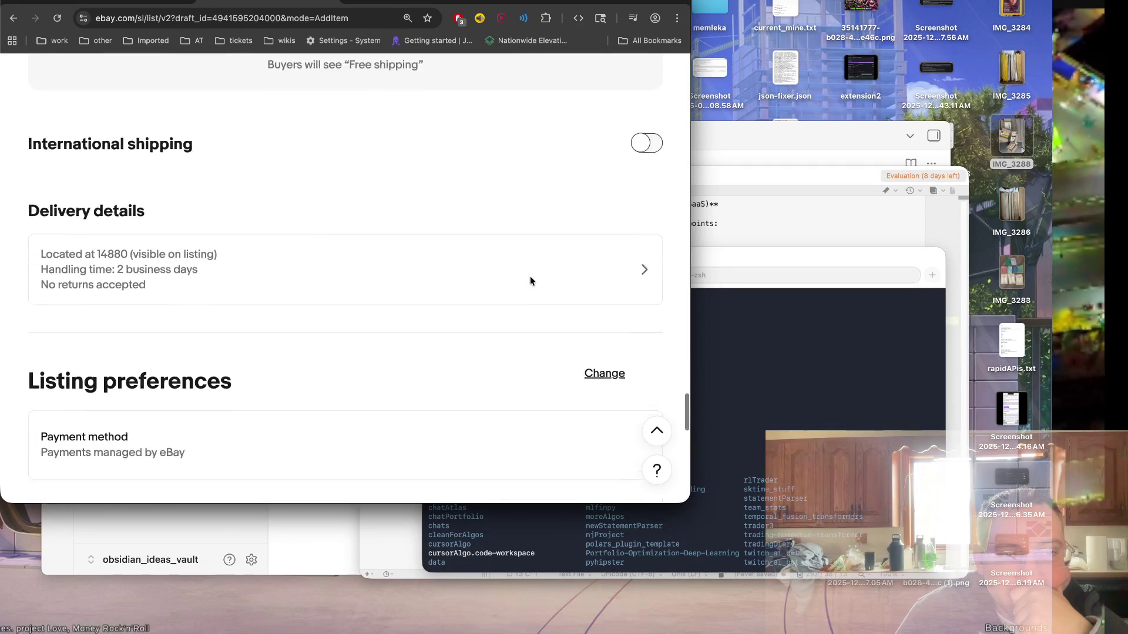
pyautogui.scroll(-4, 531, 281)
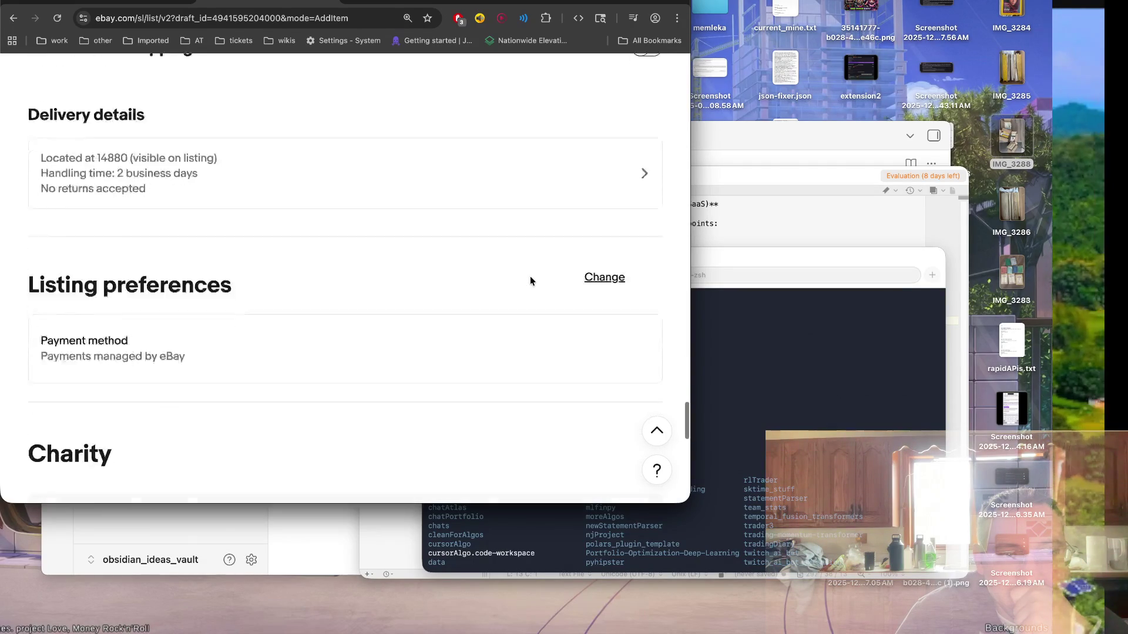
pyautogui.scroll(-3, 530, 281)
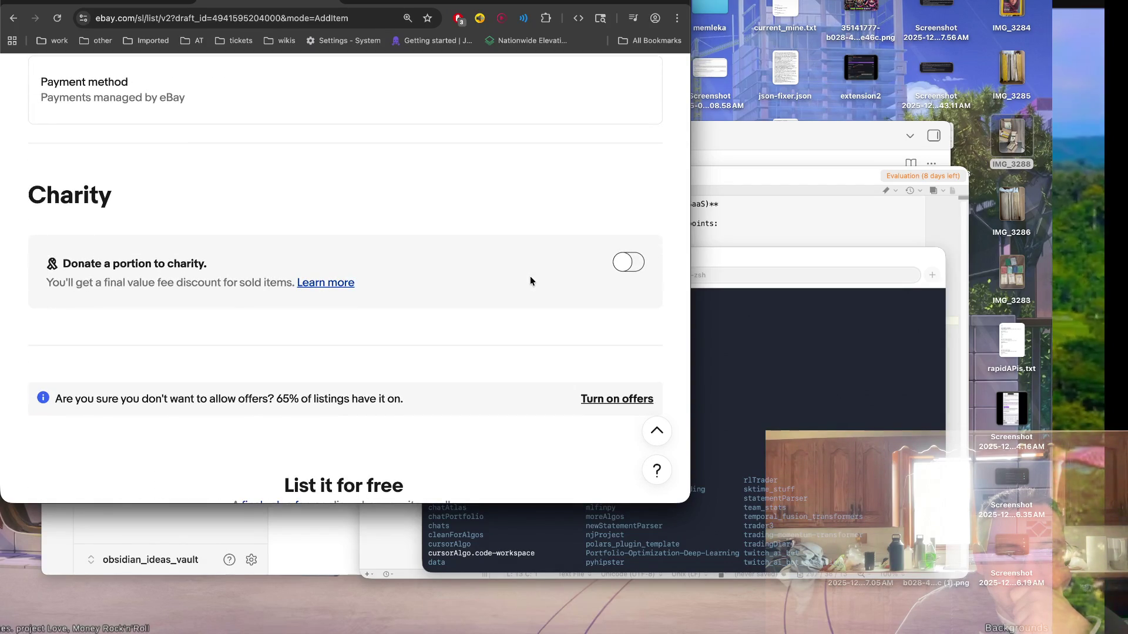
pyautogui.scroll(-3, 530, 280)
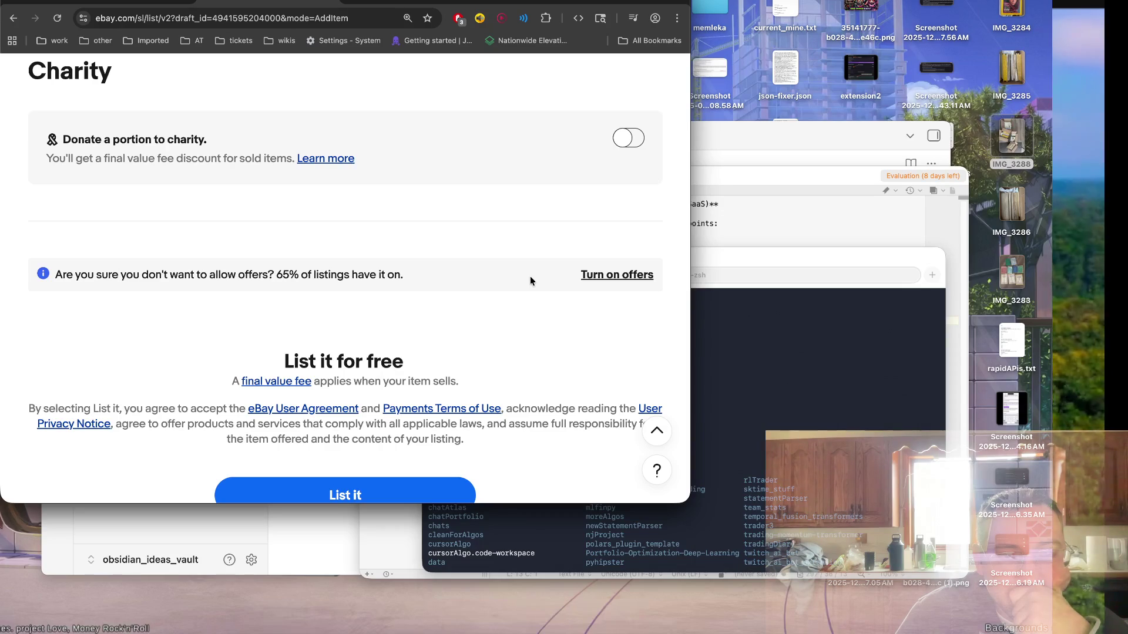
pyautogui.scroll(15, 530, 280)
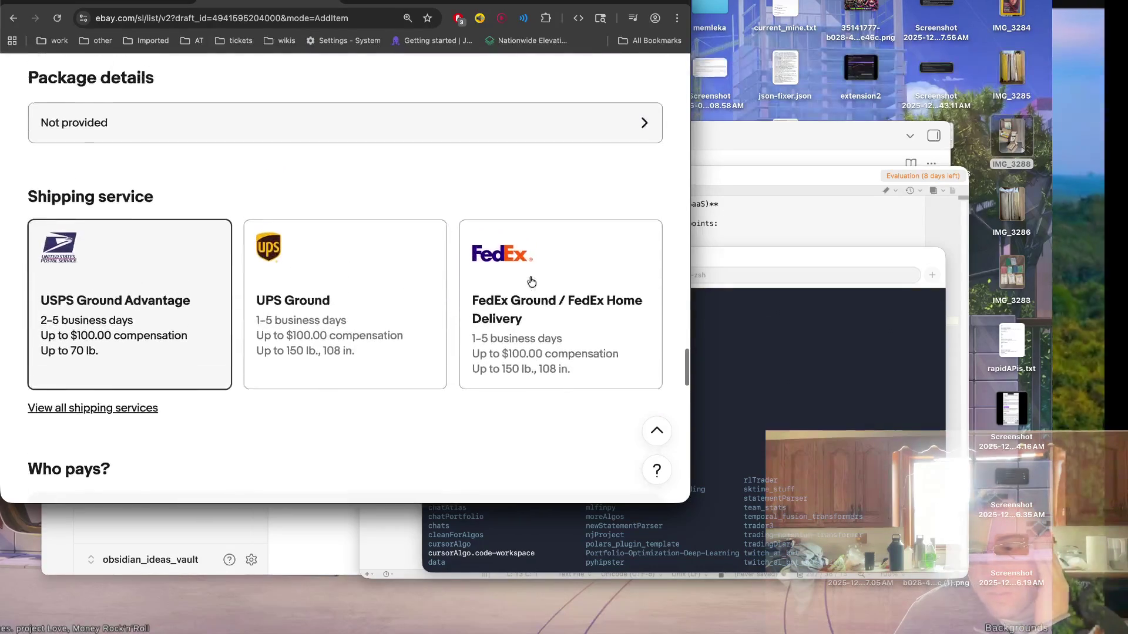
pyautogui.scroll(-8, 530, 281)
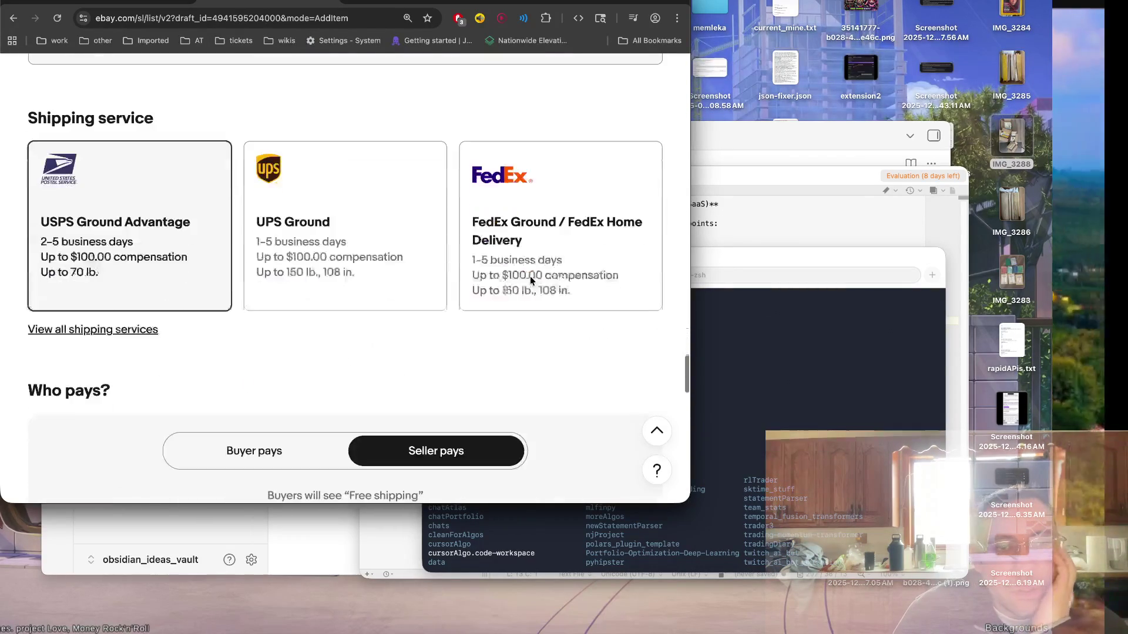
pyautogui.scroll(-3, 530, 280)
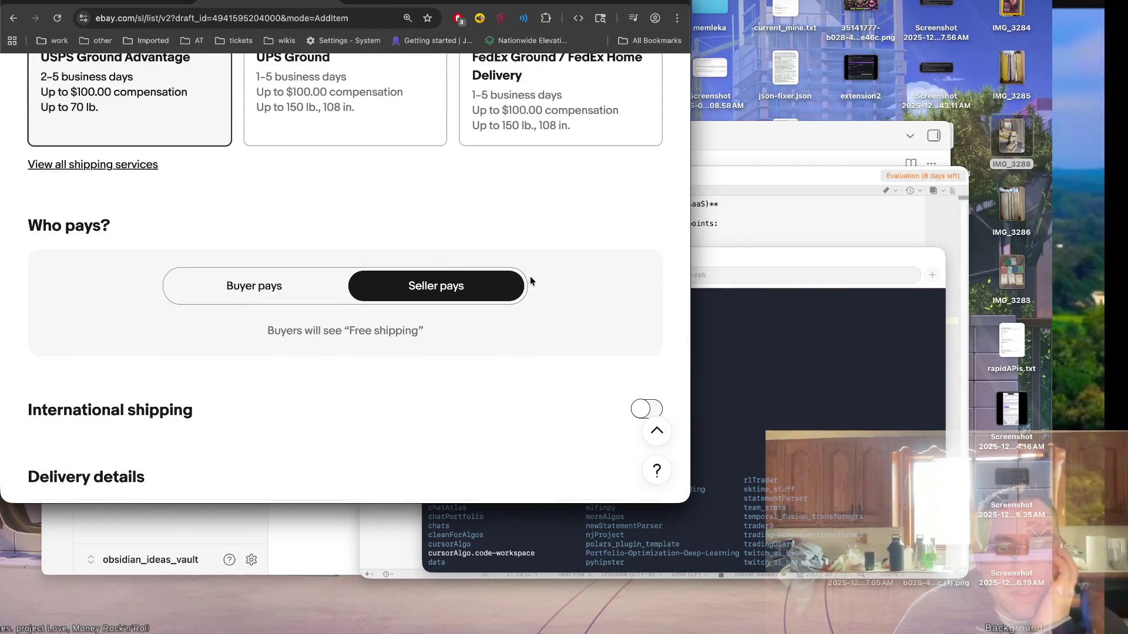
pyautogui.scroll(4, 530, 280)
pyautogui.scroll(-6, 529, 280)
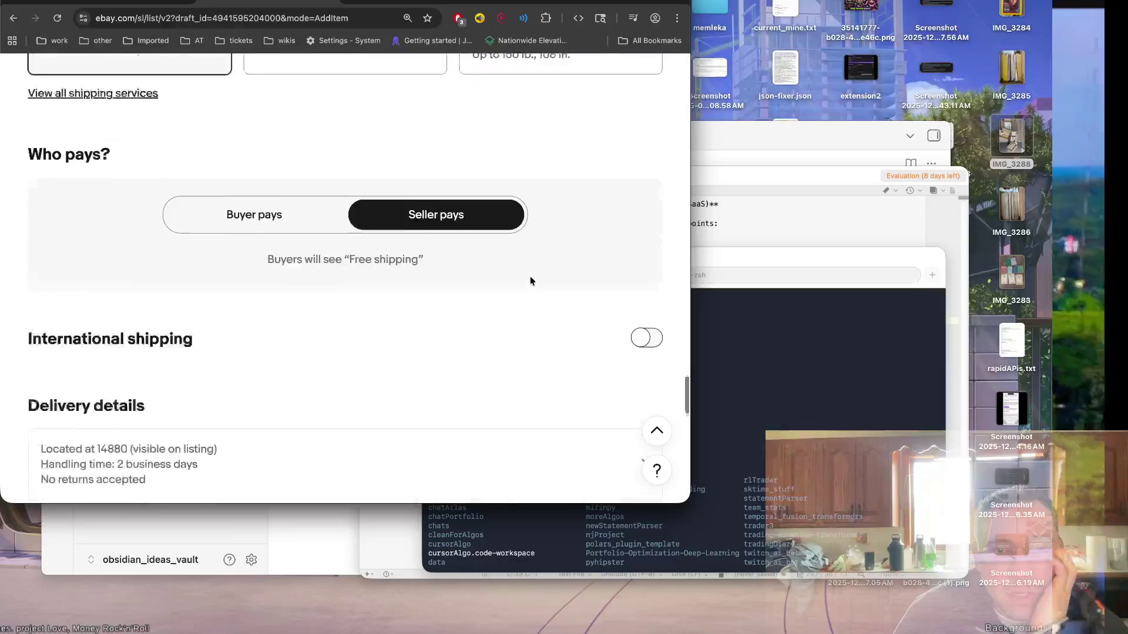
pyautogui.scroll(20, 529, 277)
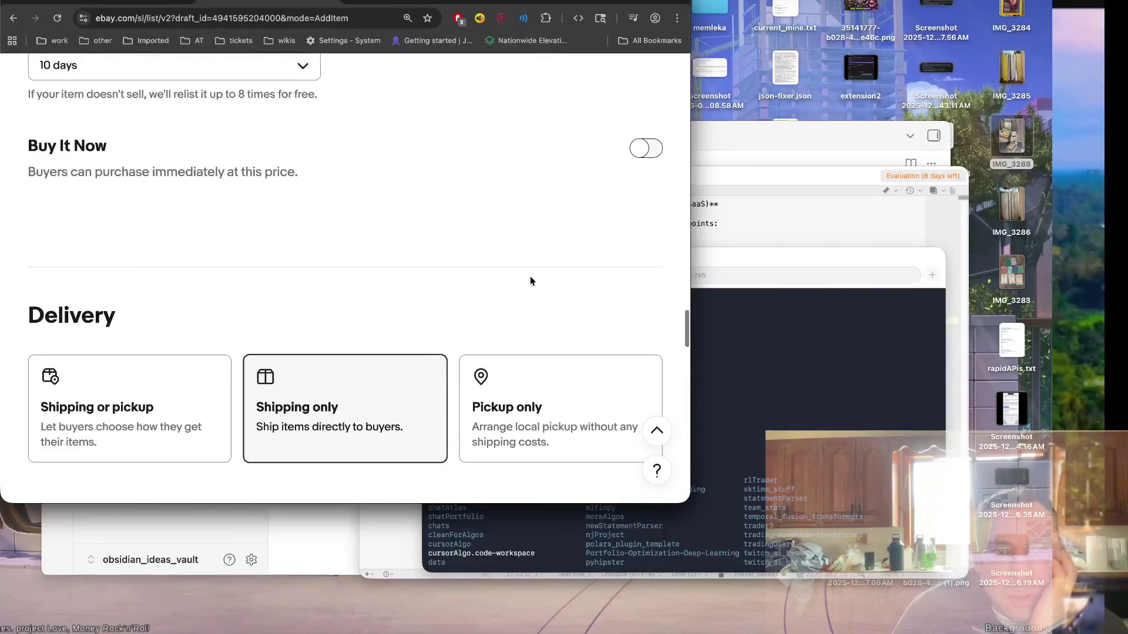
pyautogui.scroll(4, 529, 280)
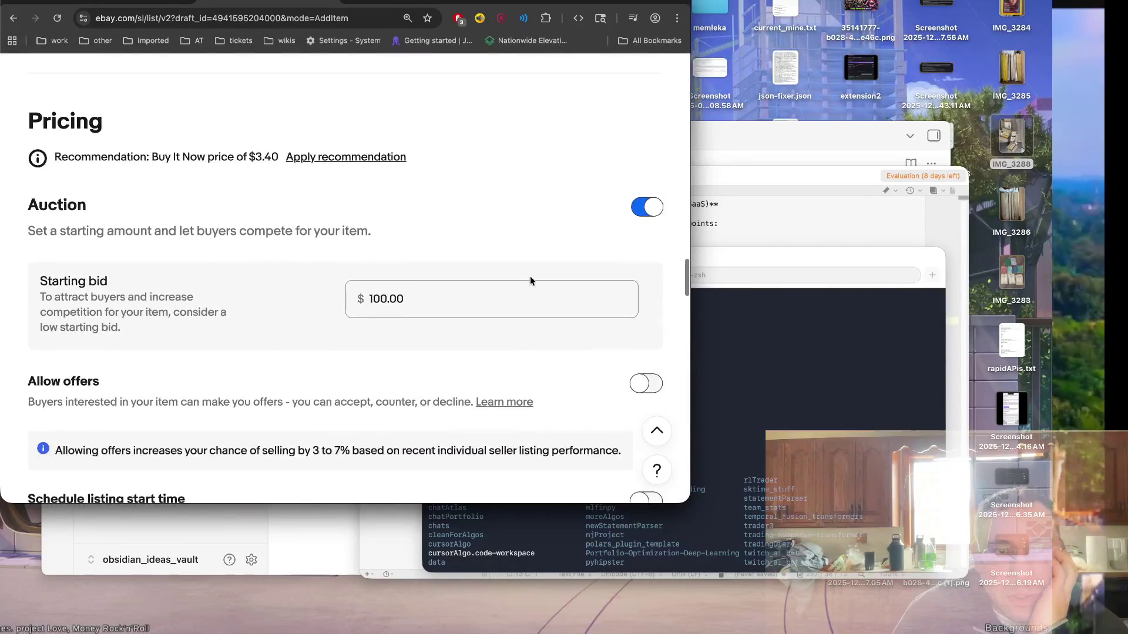
pyautogui.scroll(-6, 530, 281)
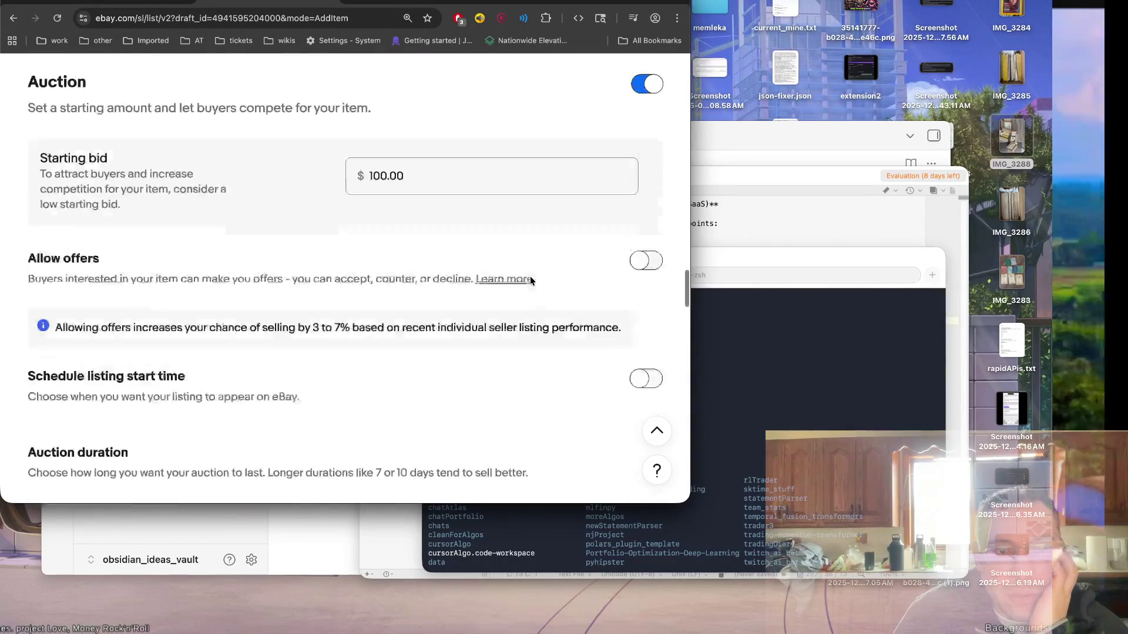
pyautogui.scroll(15, 530, 281)
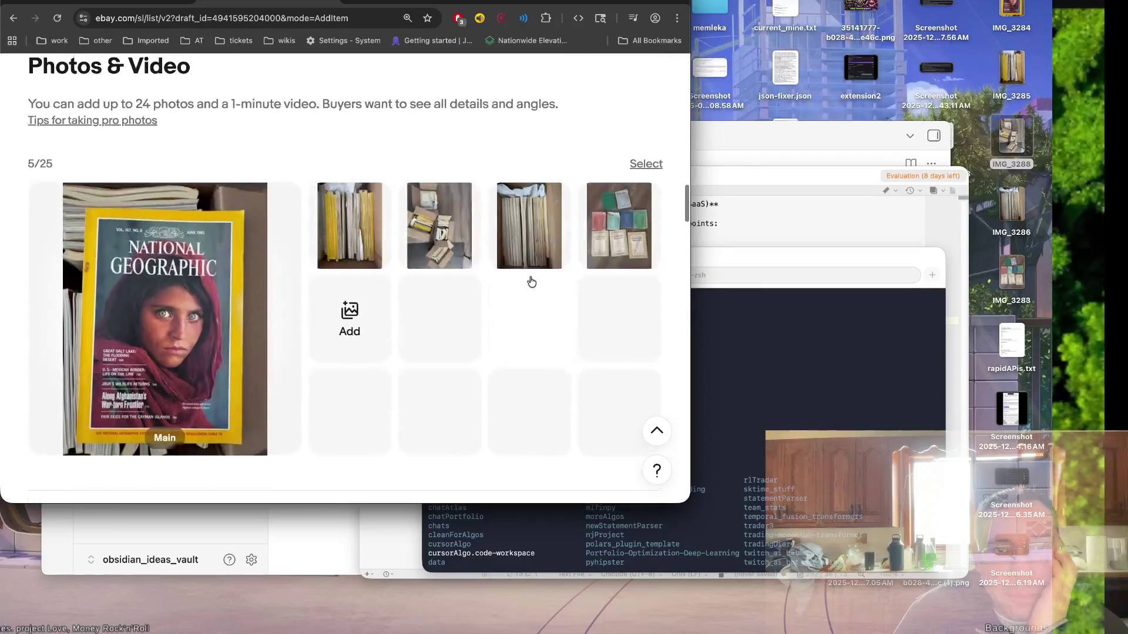
pyautogui.scroll(-20, 529, 281)
pyautogui.scroll(-5, 529, 280)
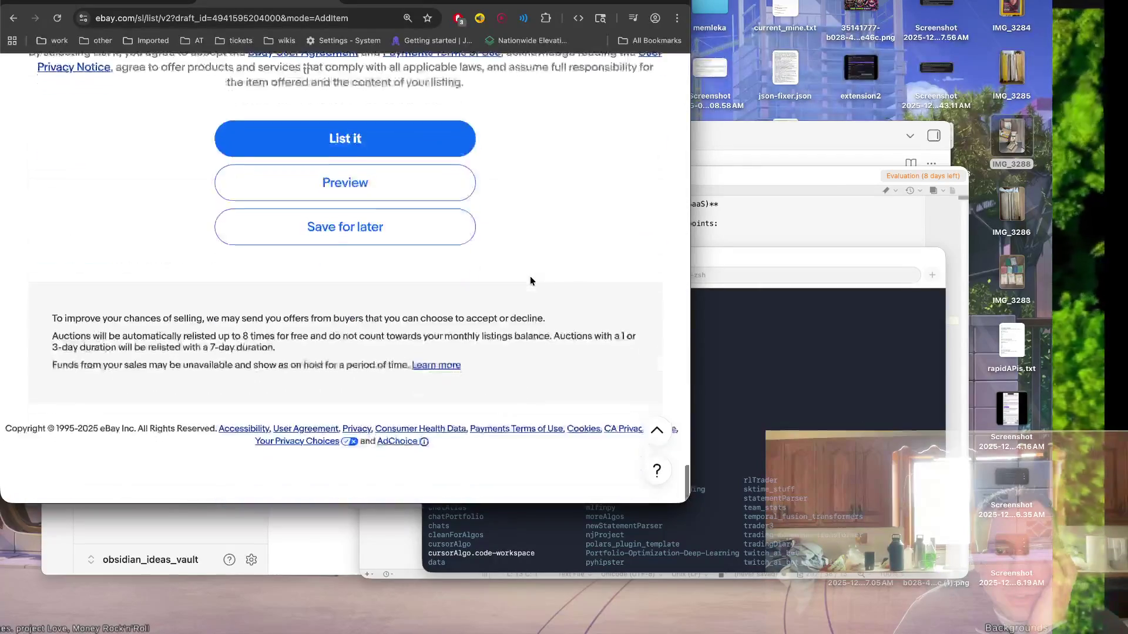
pyautogui.click(400, 264)
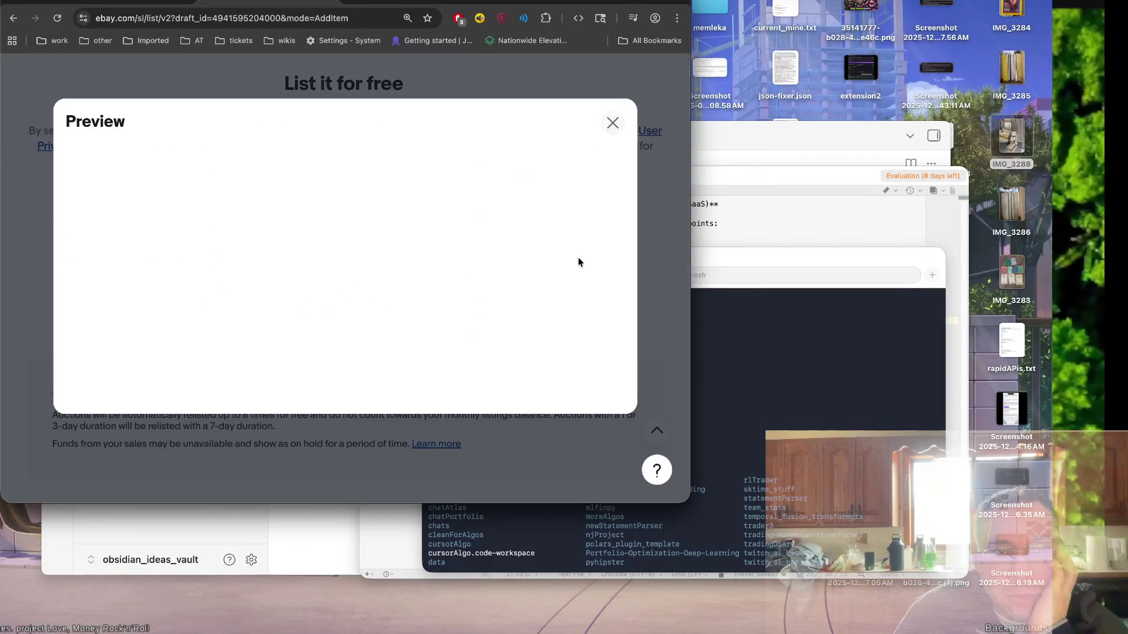
pyautogui.scroll(-5, 577, 262)
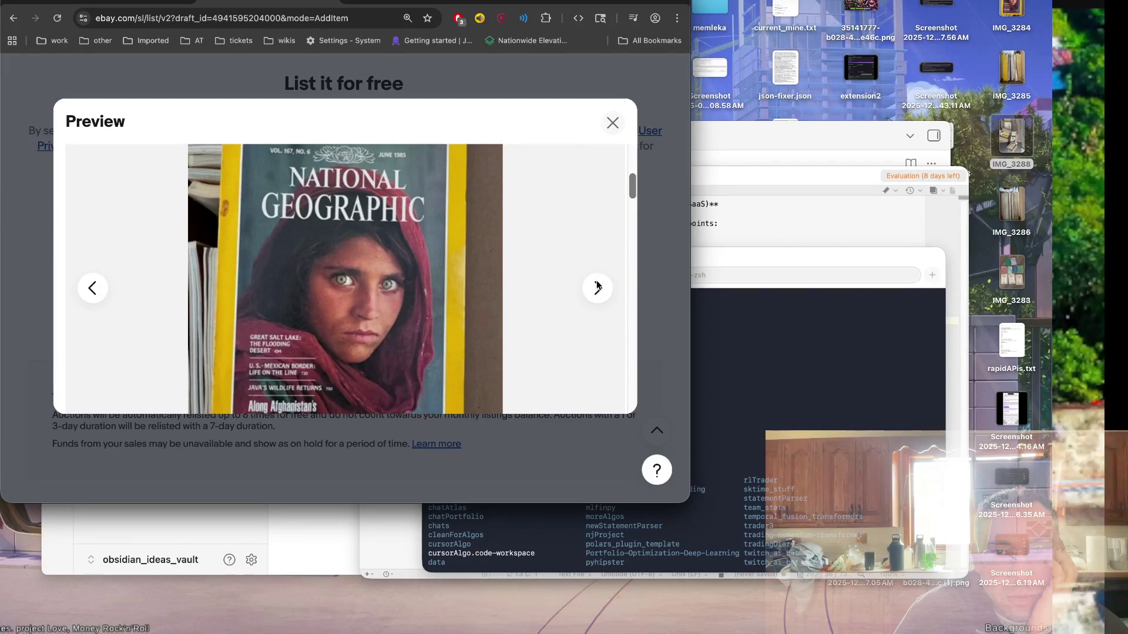
pyautogui.scroll(-5, 576, 206)
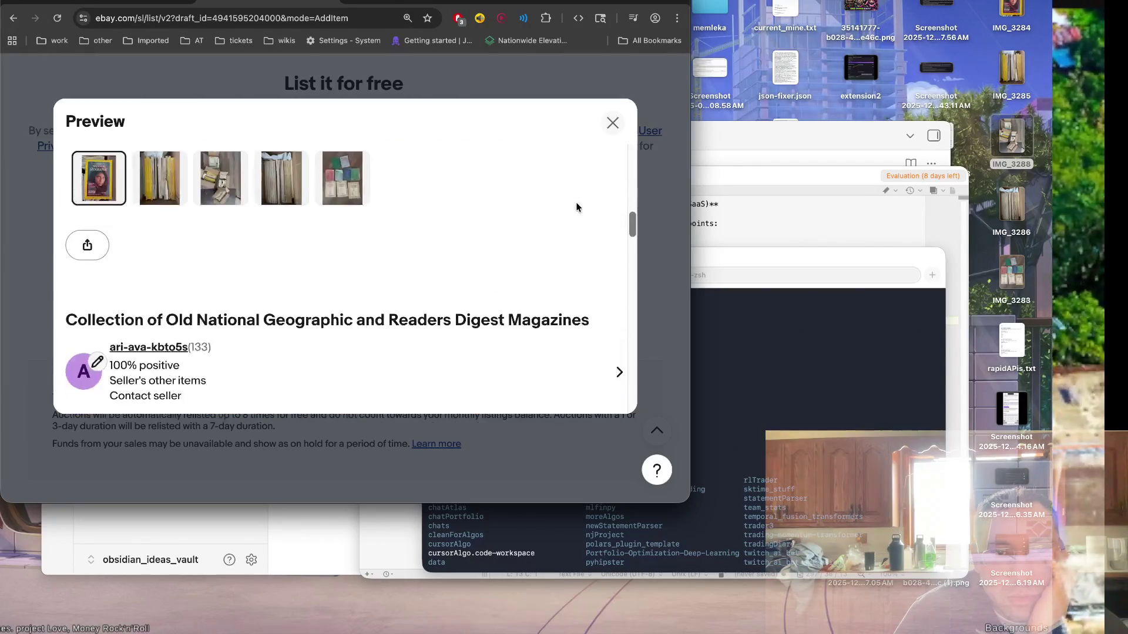
pyautogui.scroll(1, 229, 277)
pyautogui.scroll(5, 378, 216)
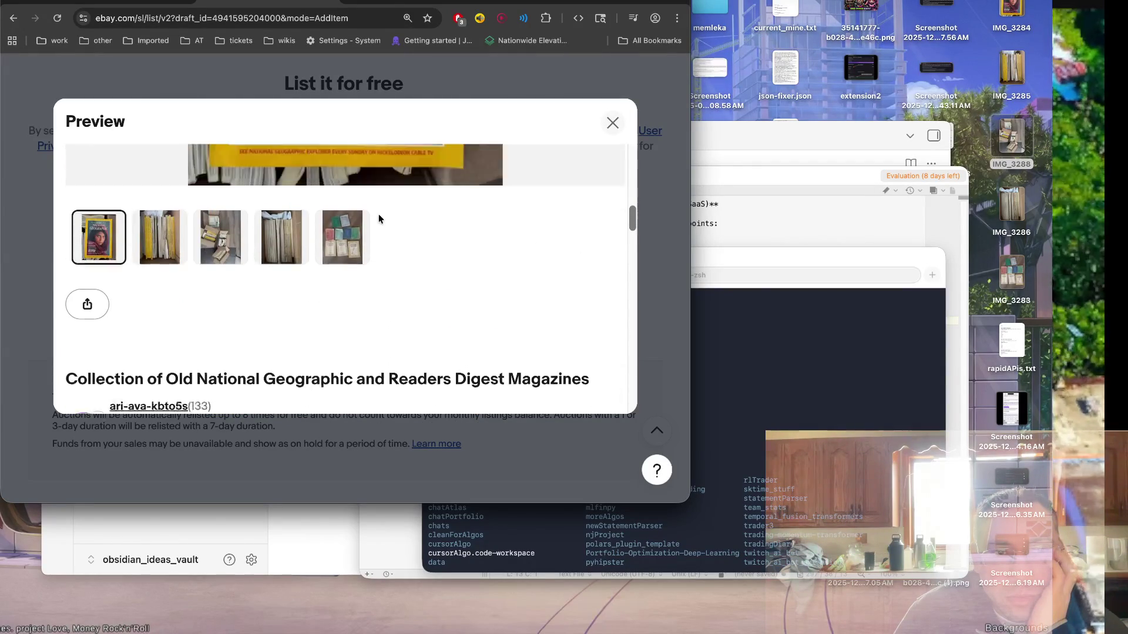
pyautogui.click(611, 119)
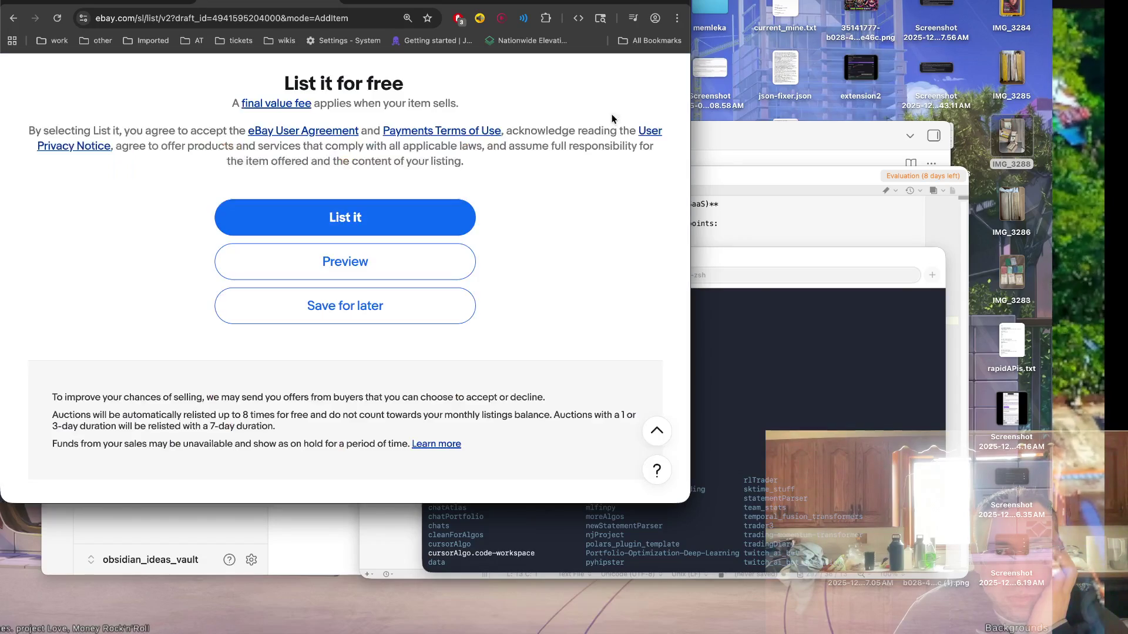
# Submit the auction with List it, sign back in, and move the confirmation page into its own window
pyautogui.click(432, 213)
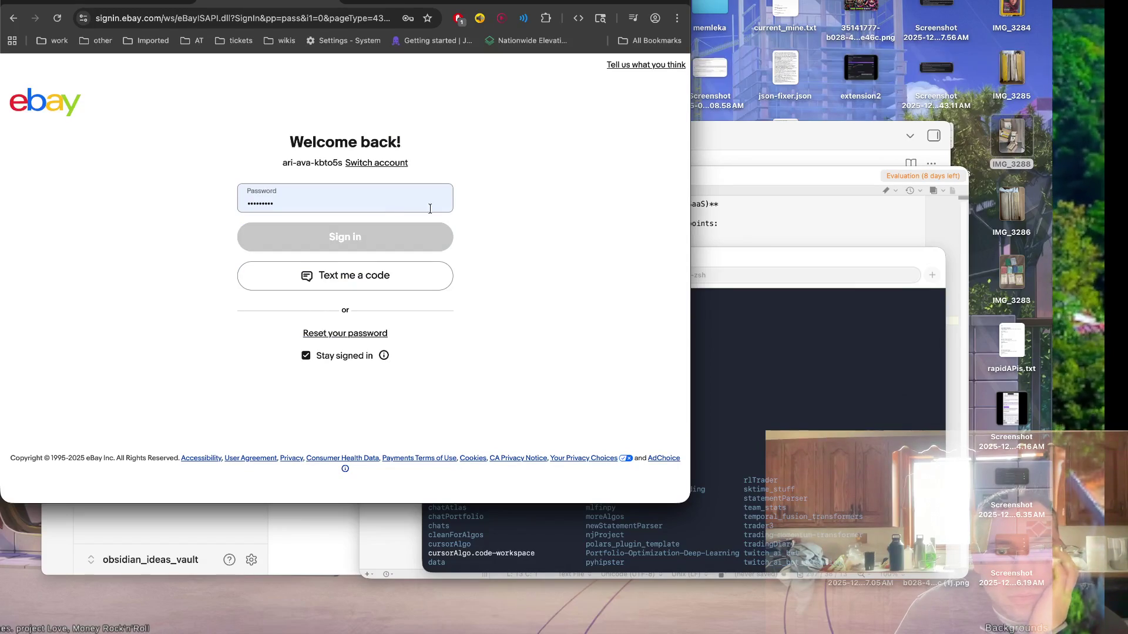
pyautogui.click(366, 230)
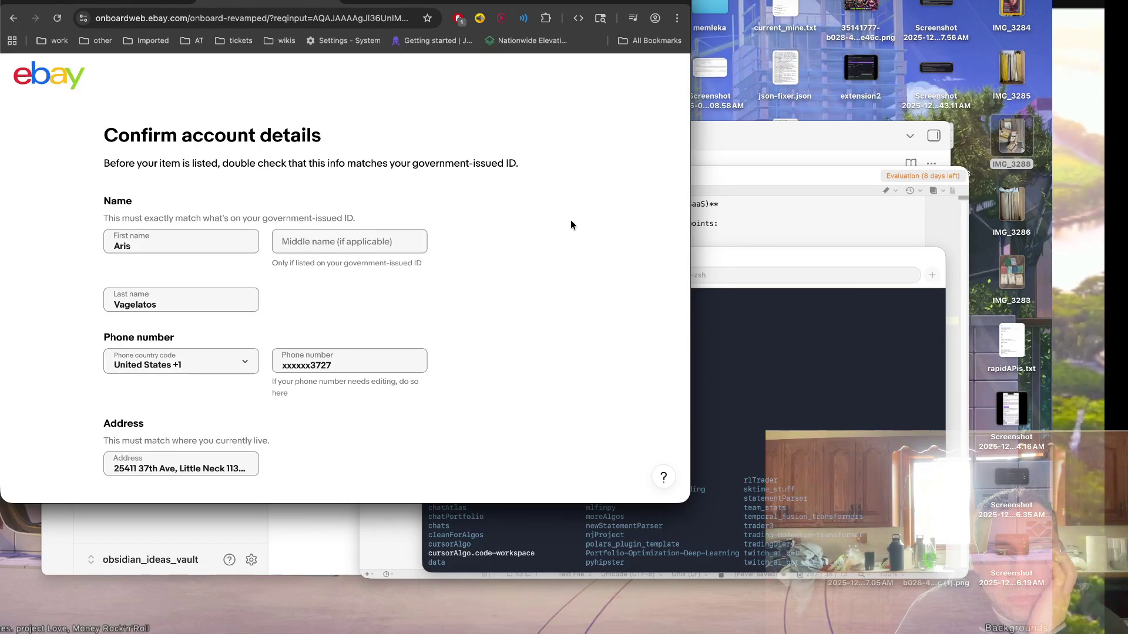
pyautogui.moveTo(257, 3)
pyautogui.mouseDown()
pyautogui.moveTo(284, 151)
pyautogui.moveTo(1127, 123)
pyautogui.mouseUp()
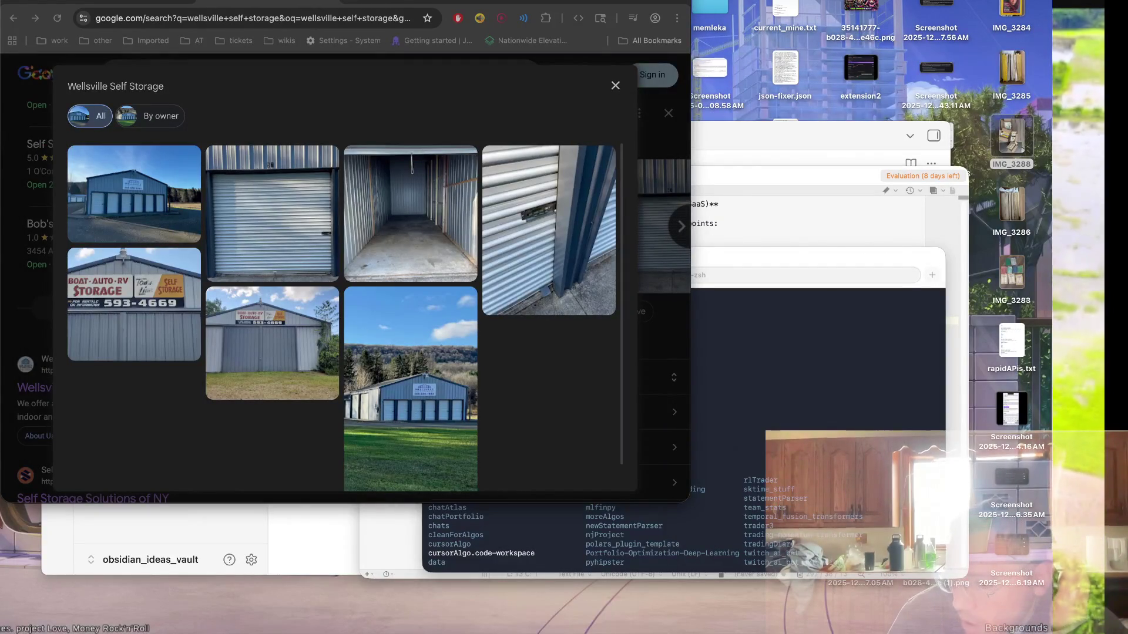
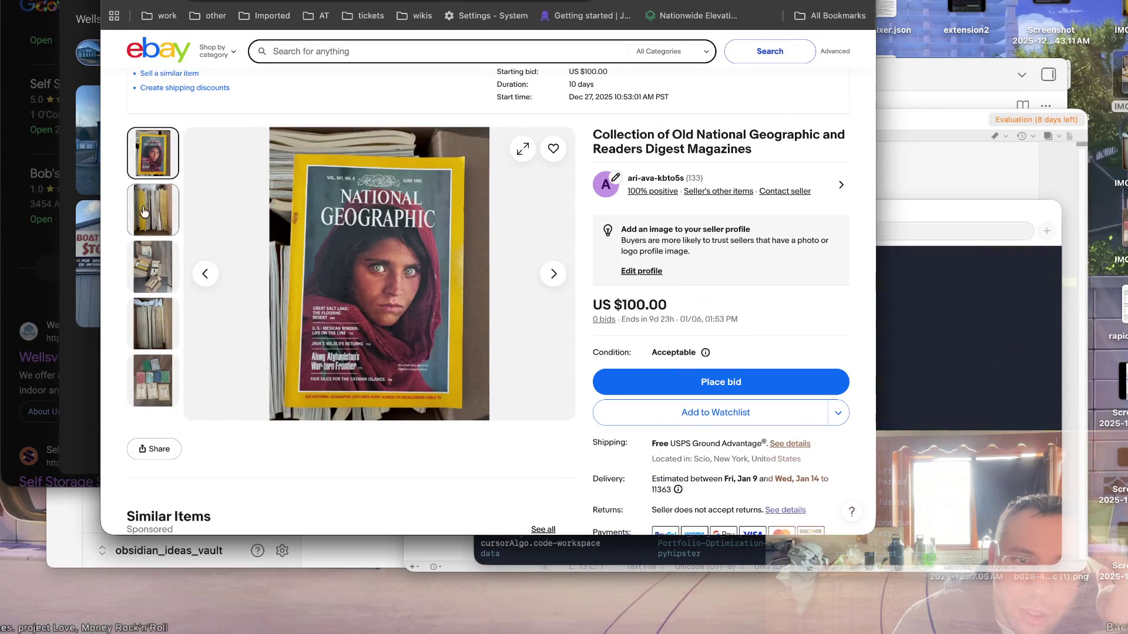
# Show and zoom into the magazine-spines close-up photo of the National Geographic collection listing
pyautogui.click(136, 203)
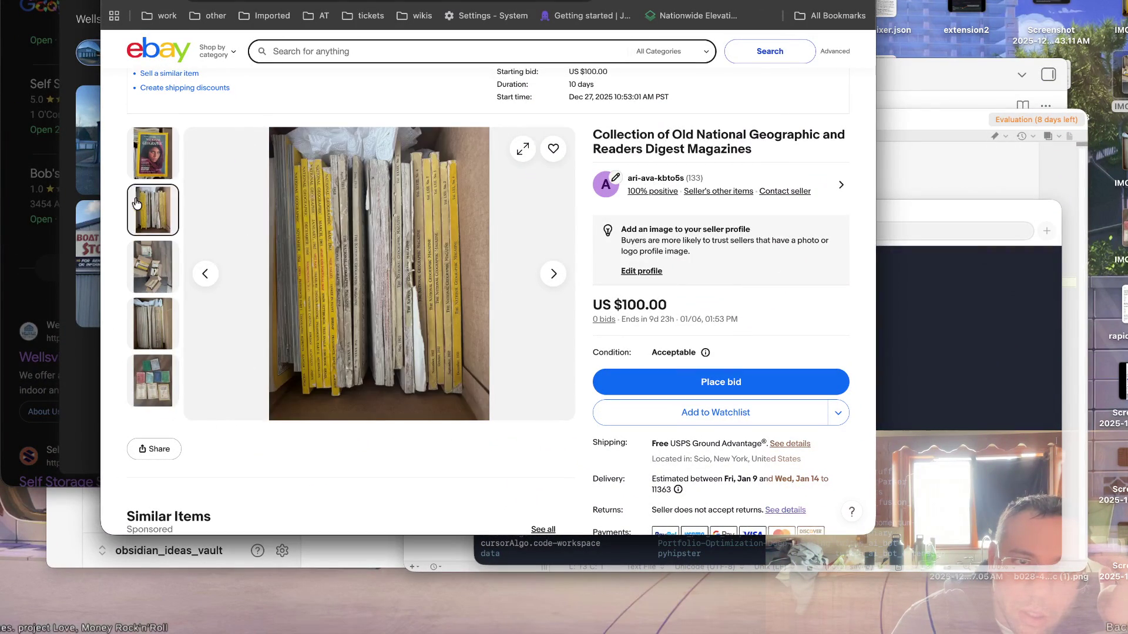
pyautogui.click(347, 263)
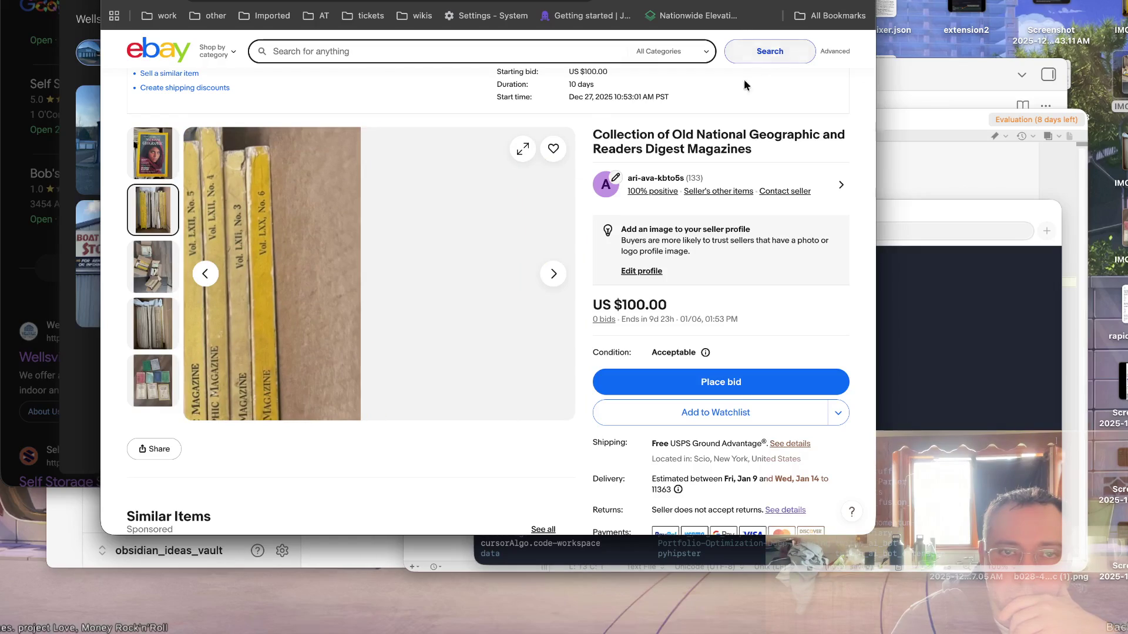
pyautogui.scroll(-10, 560, 118)
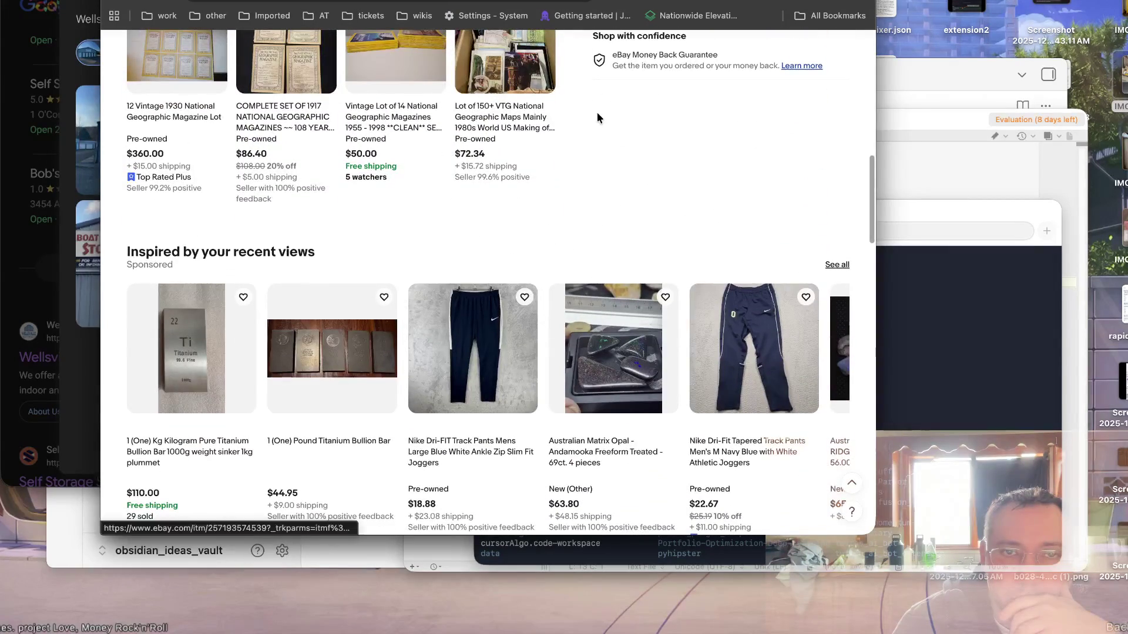
pyautogui.scroll(2, 597, 114)
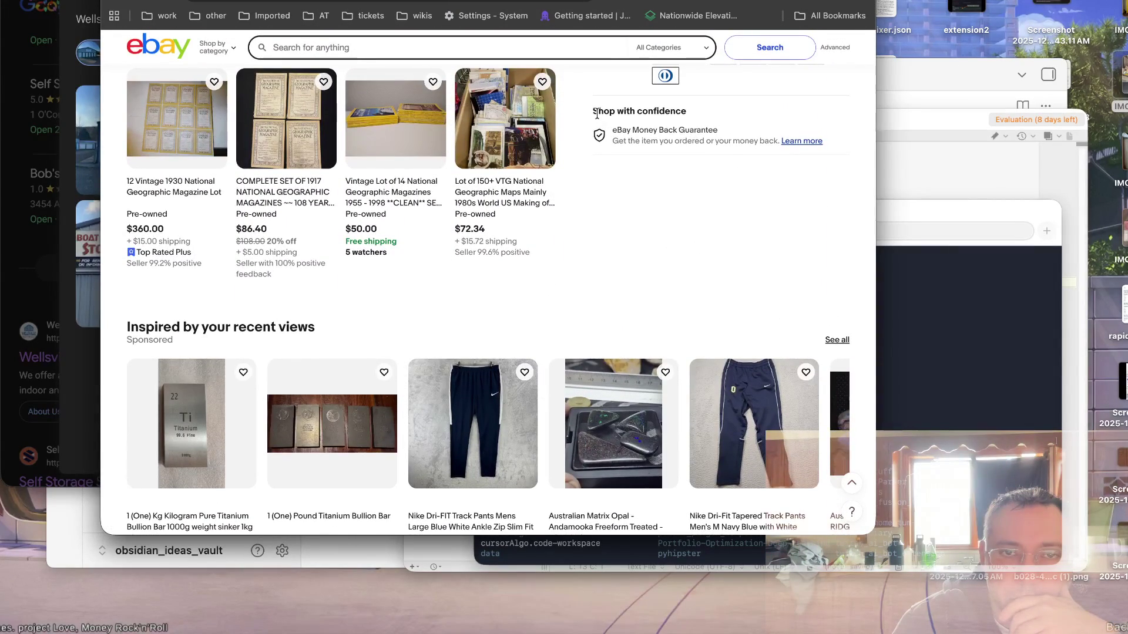
# Open the US $86.40 COMPLETE SET OF 1917 similar item and scroll through its details
pyautogui.click(262, 211)
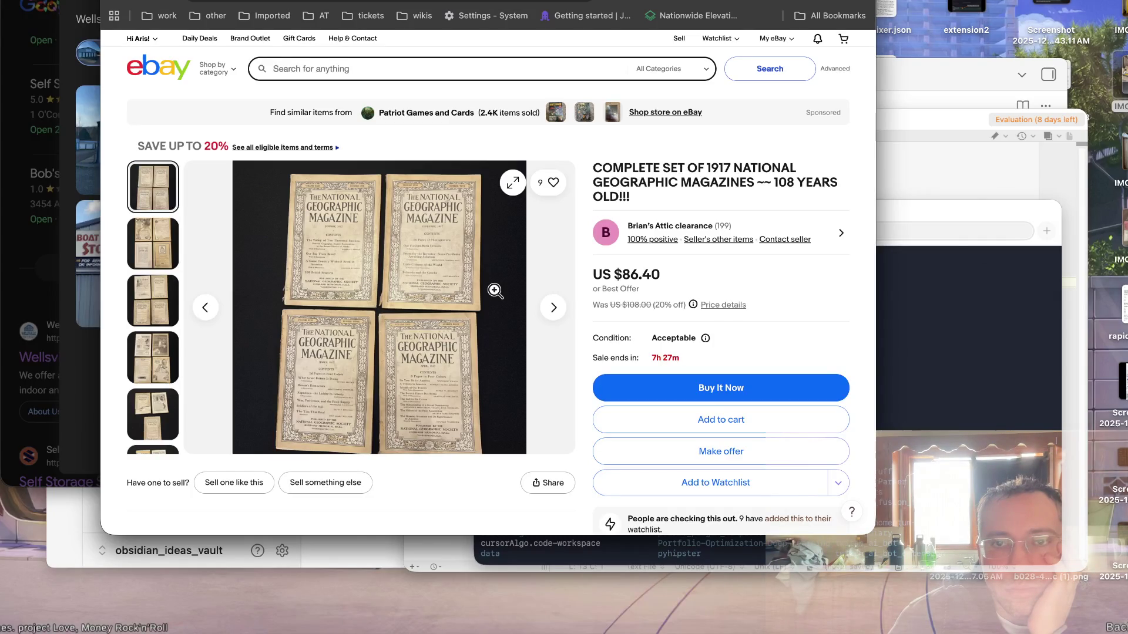
pyautogui.scroll(-6, 495, 291)
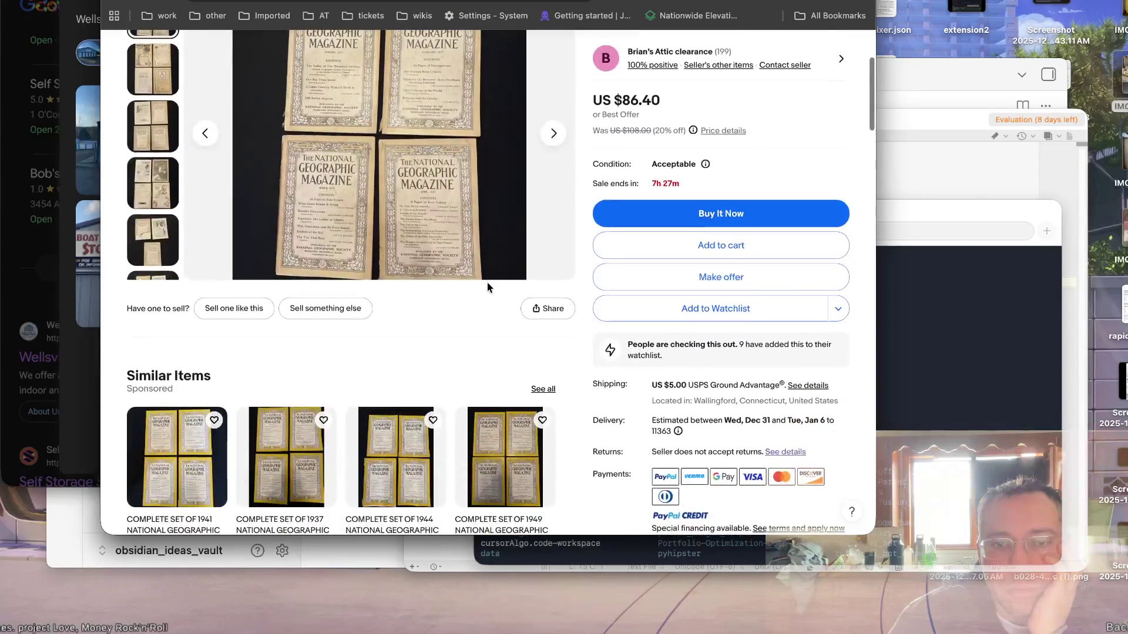
pyautogui.scroll(-2, 487, 287)
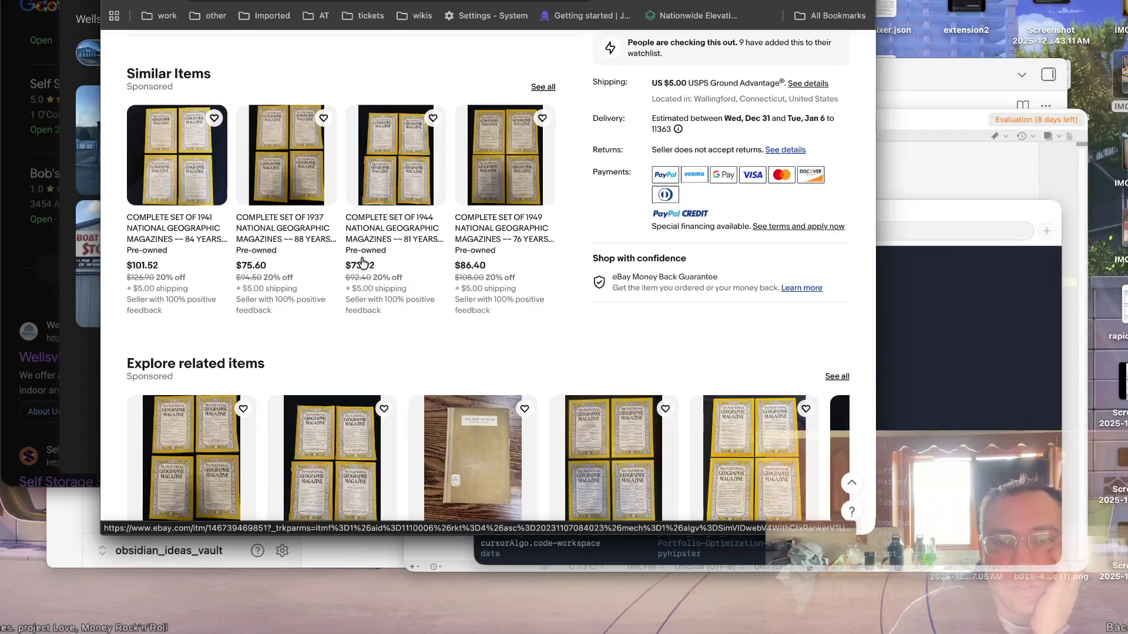
pyautogui.scroll(-5, 362, 263)
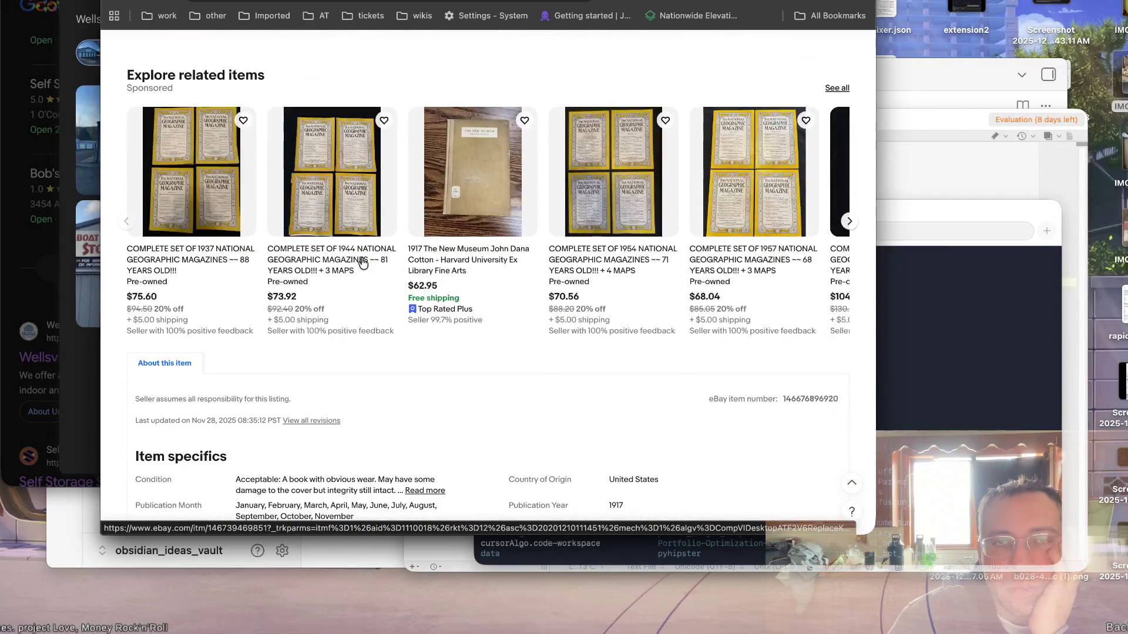
pyautogui.scroll(10, 362, 262)
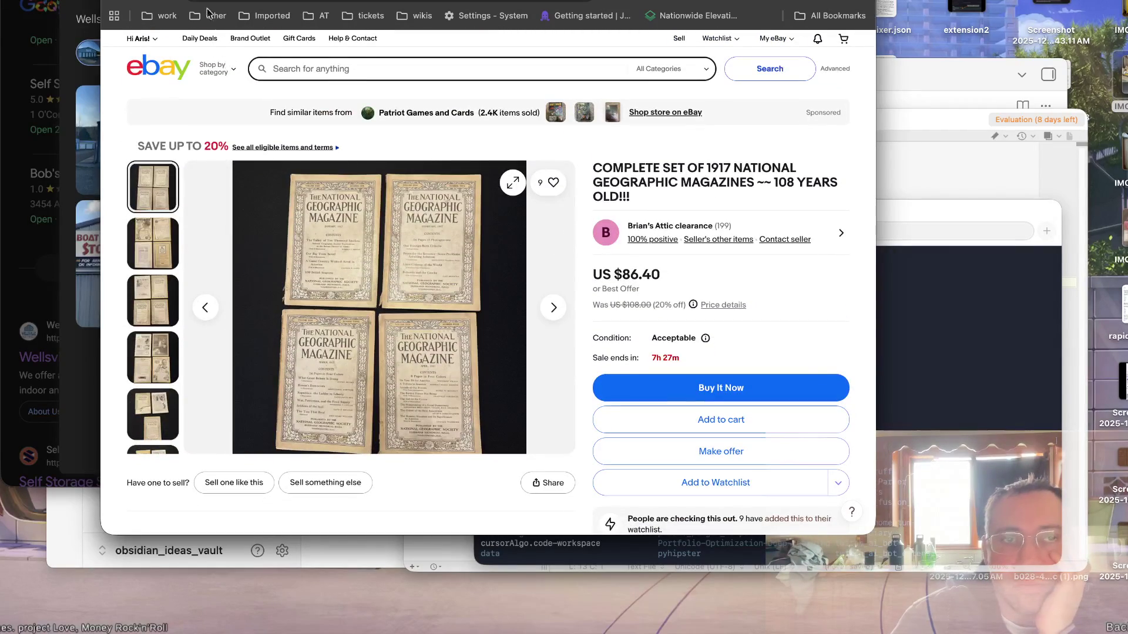
pyautogui.scroll(-10, 362, 262)
pyautogui.scroll(10, 282, 99)
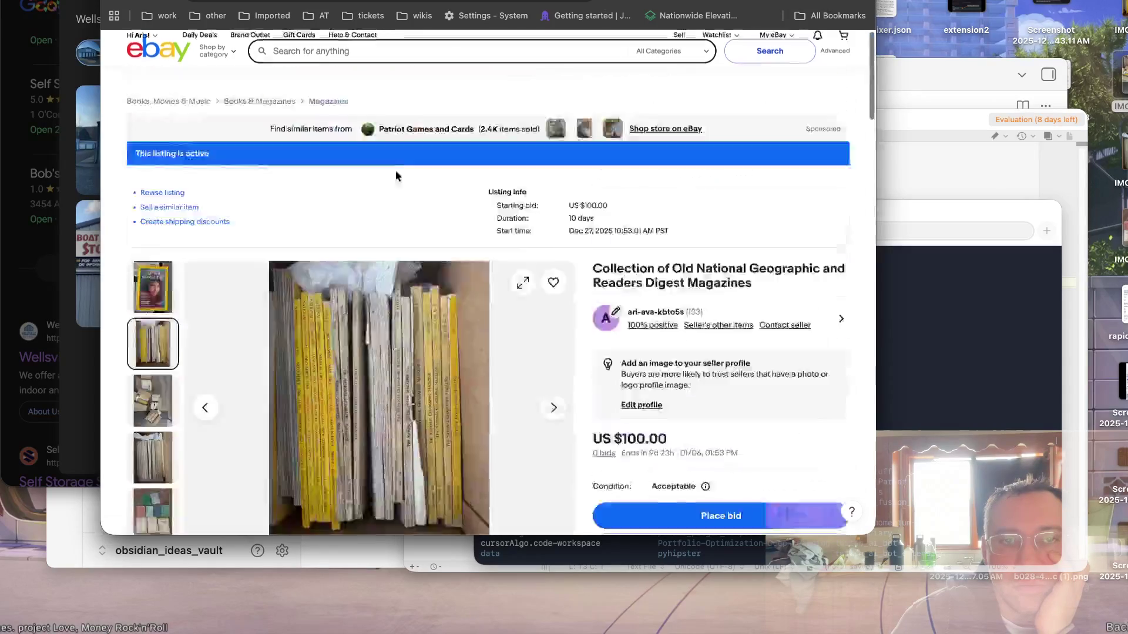
# Reopen the complete 1917 set listing, then go back to the magazine collection listing
pyautogui.scroll(-5, 388, 170)
pyautogui.click(282, 311)
pyautogui.press('super+bracketleft')
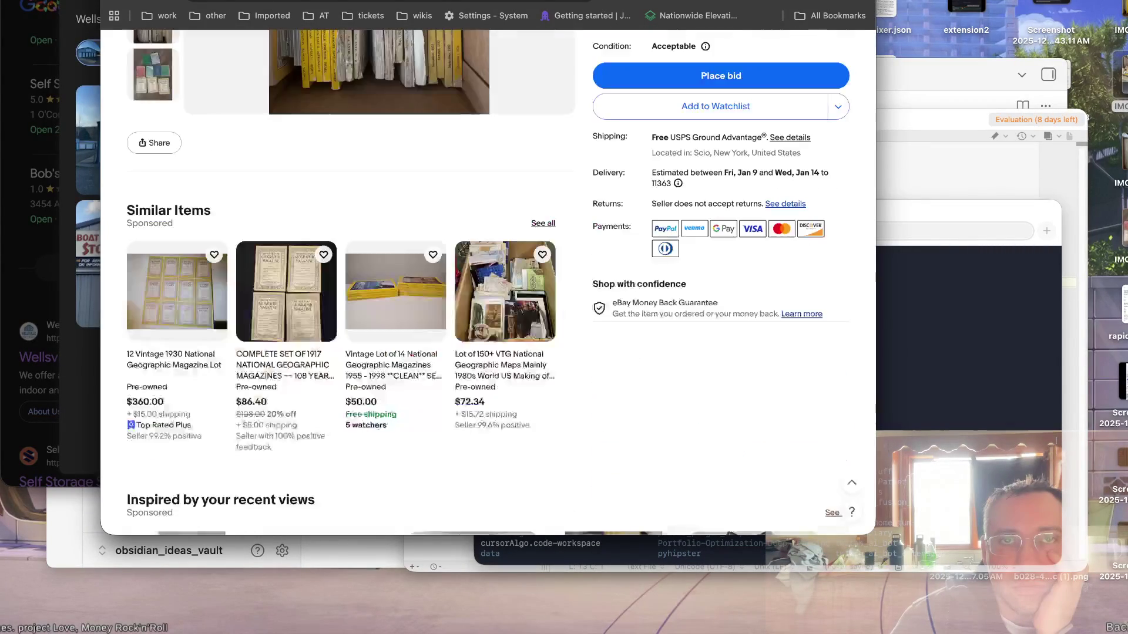
# Show the colourful Readers Digest and National Geographic photo, zooming in and back out
pyautogui.scroll(10, 186, 266)
pyautogui.scroll(-4, 153, 323)
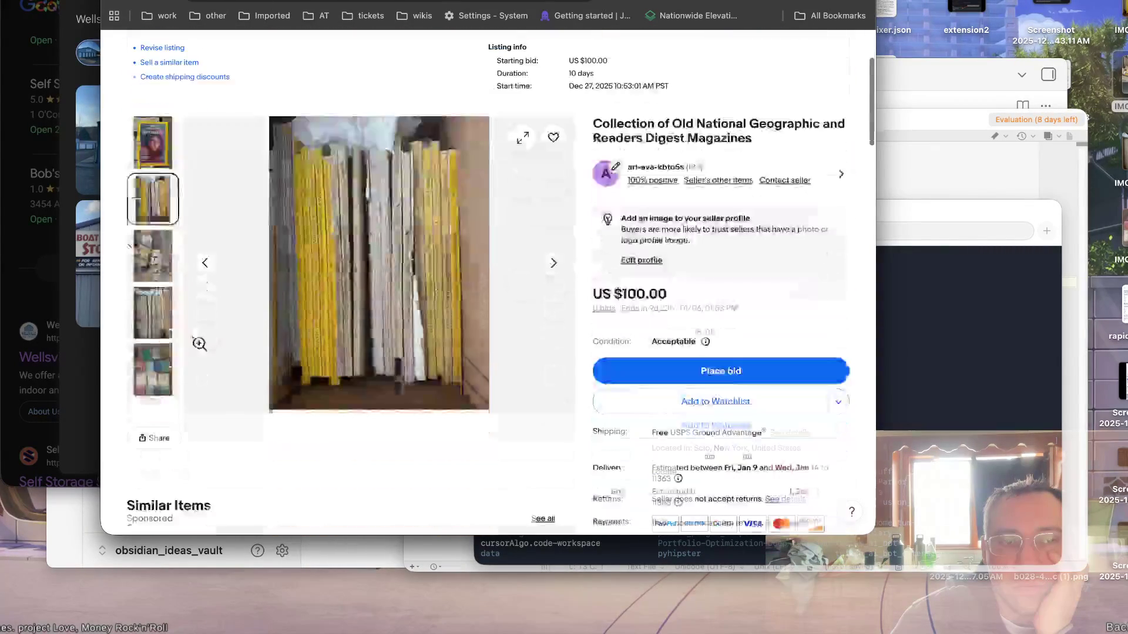
pyautogui.click(139, 381)
pyautogui.click(379, 339)
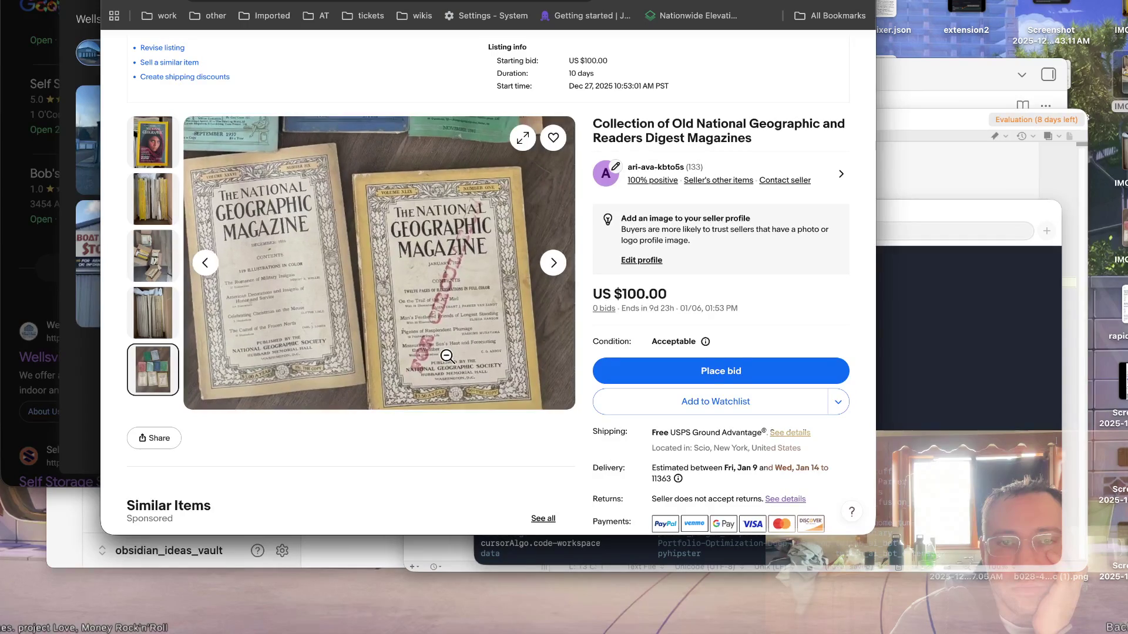
pyautogui.click(447, 355)
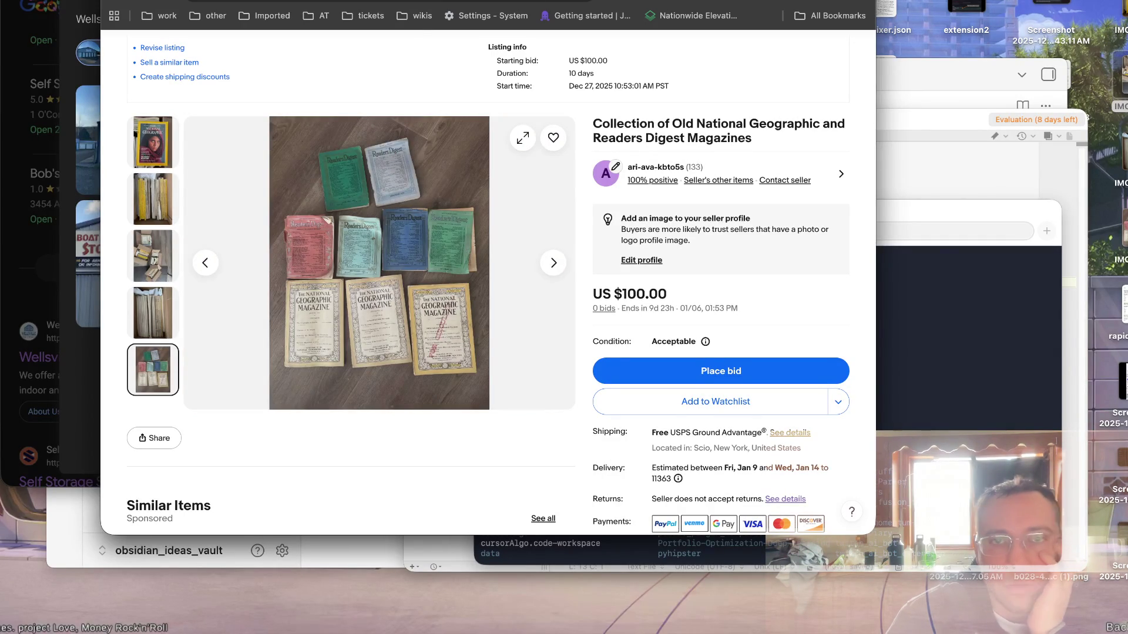
# Load ChatGPT in a new browser tab, then return to the eBay magazine listing
pyautogui.press('super+t')
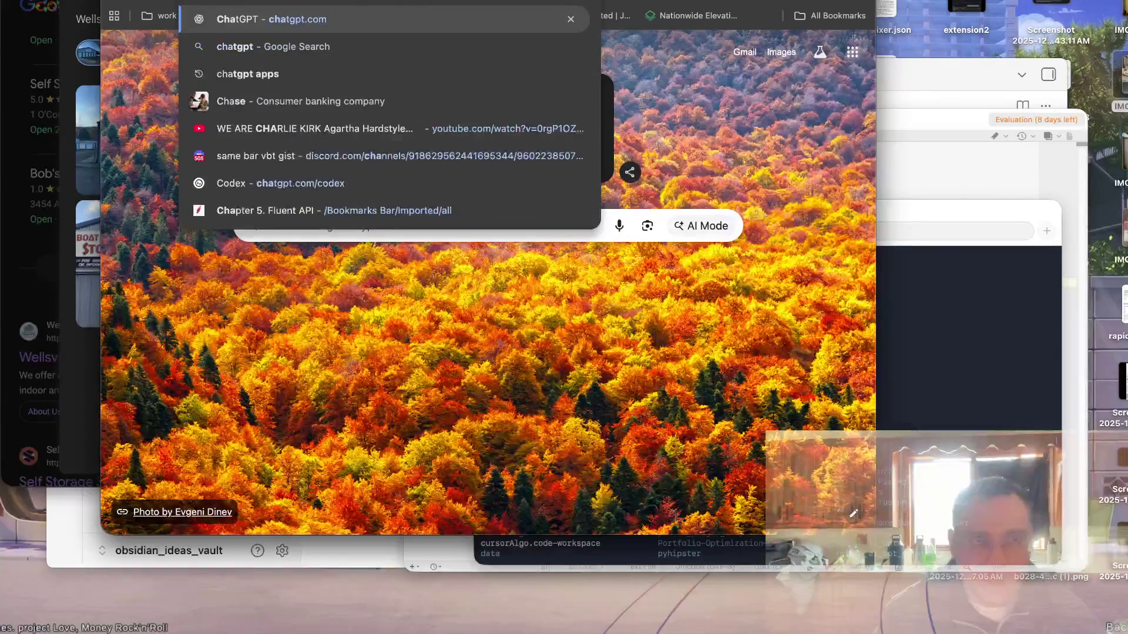
pyautogui.press('Return')
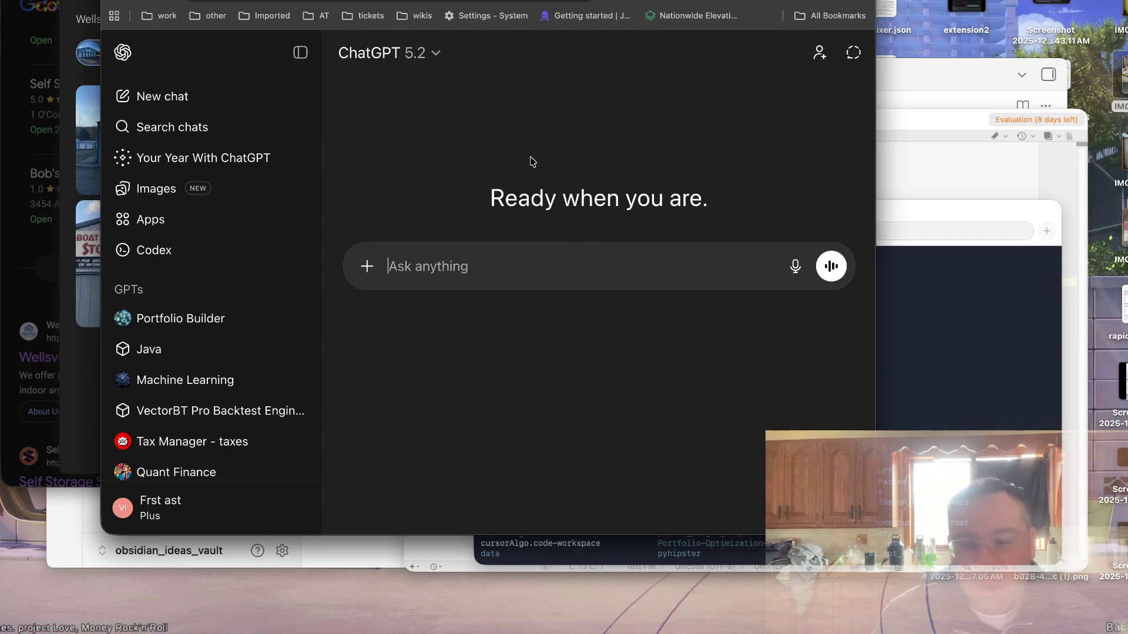
pyautogui.press('super+w')
pyautogui.scroll(-15, 515, 215)
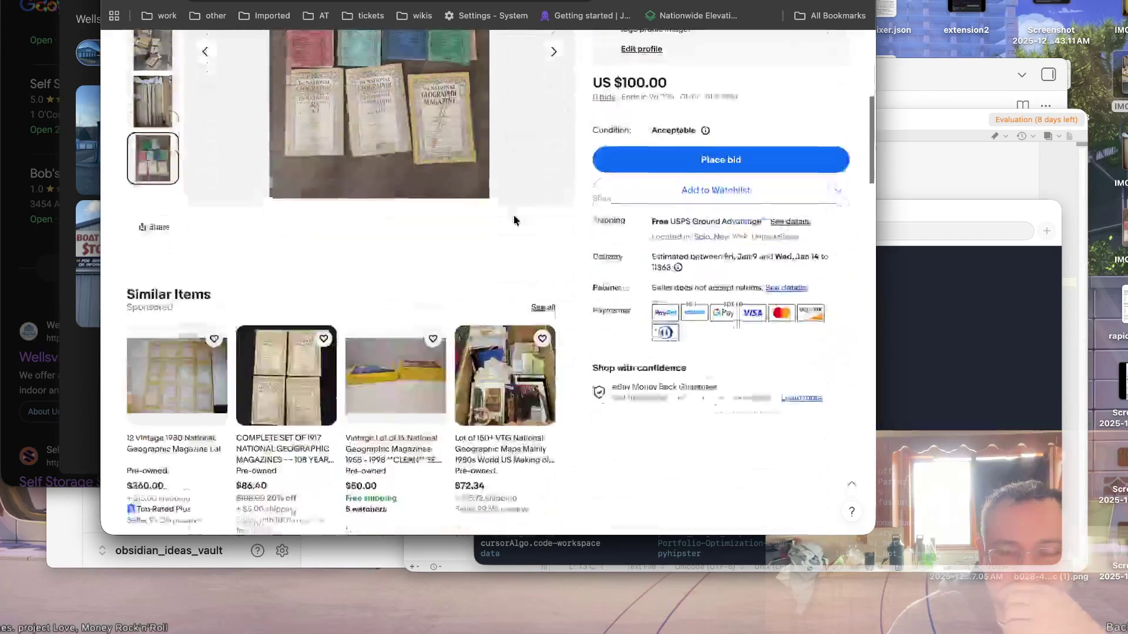
# Open the US $360.00 '12 Vintage 1930 National Geographic Magazine Lot', zoom its photo, and browse details
pyautogui.scroll(8, 517, 219)
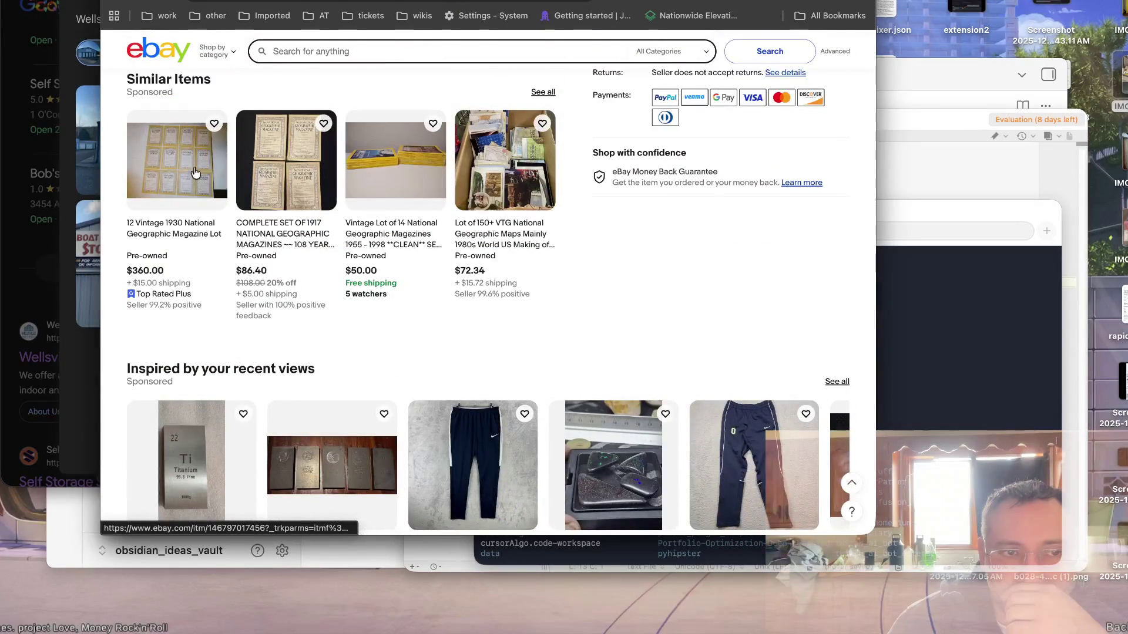
pyautogui.click(195, 173)
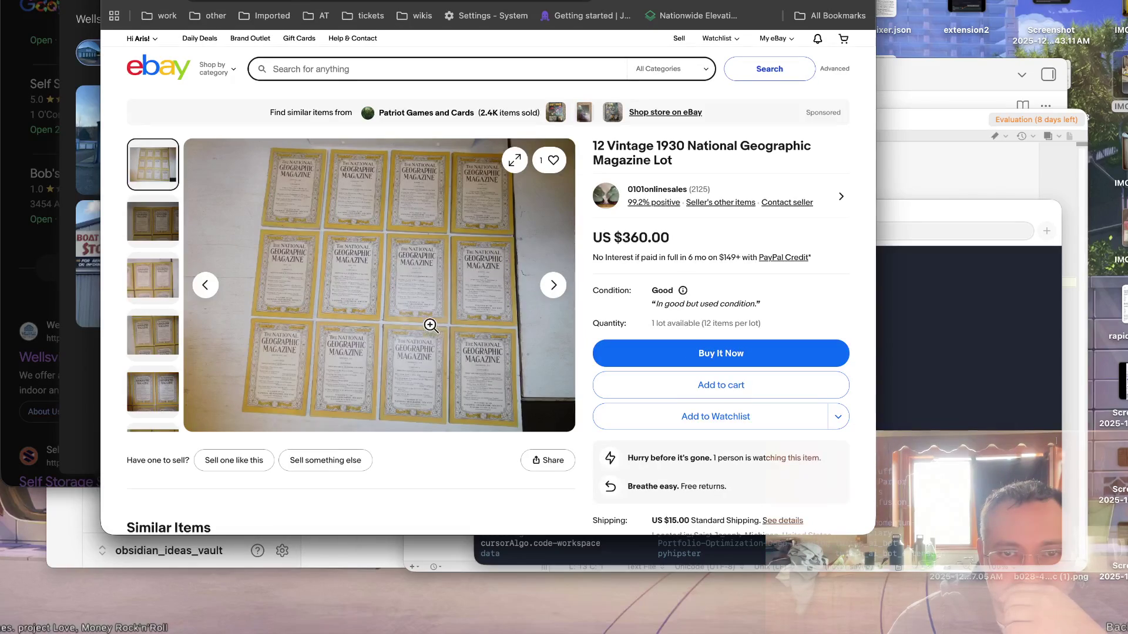
pyautogui.click(357, 293)
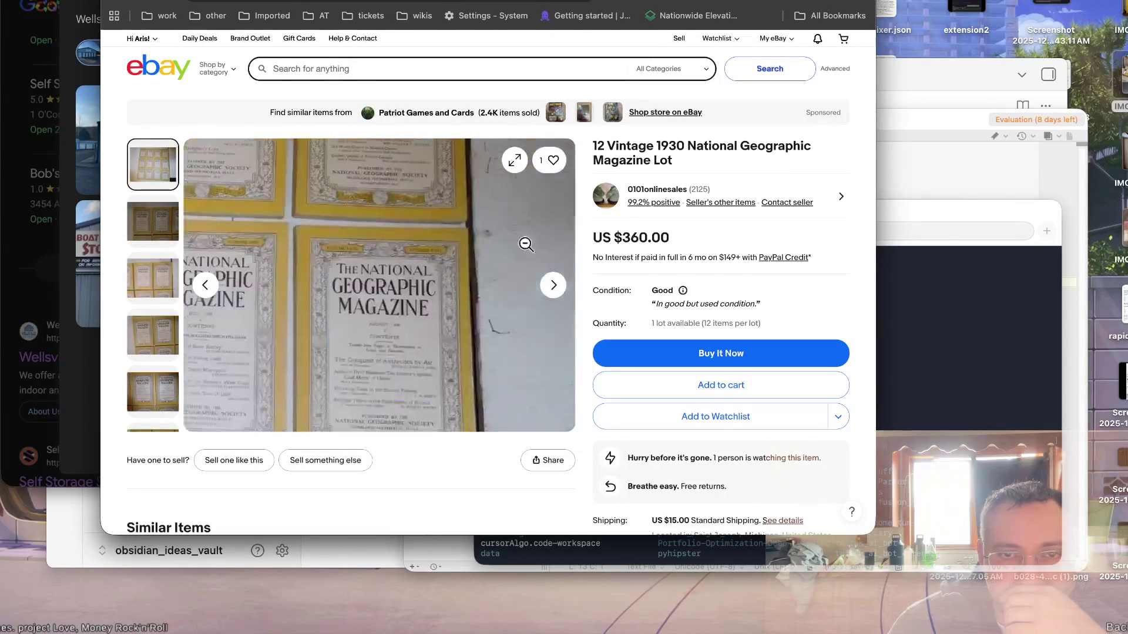
pyautogui.click(450, 246)
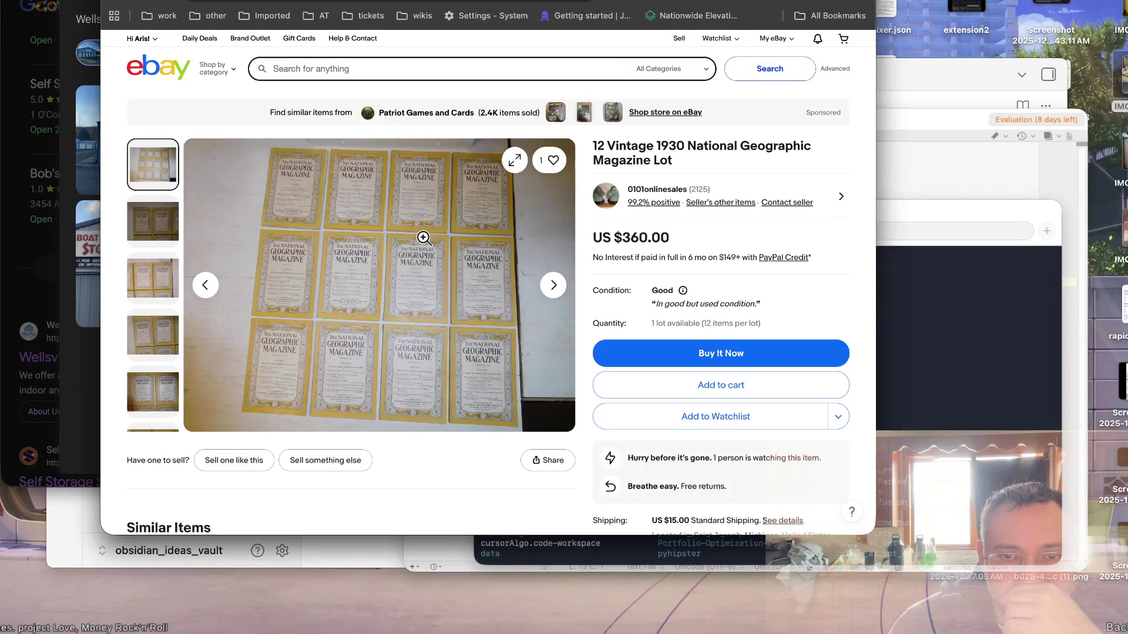
pyautogui.scroll(-2, 424, 238)
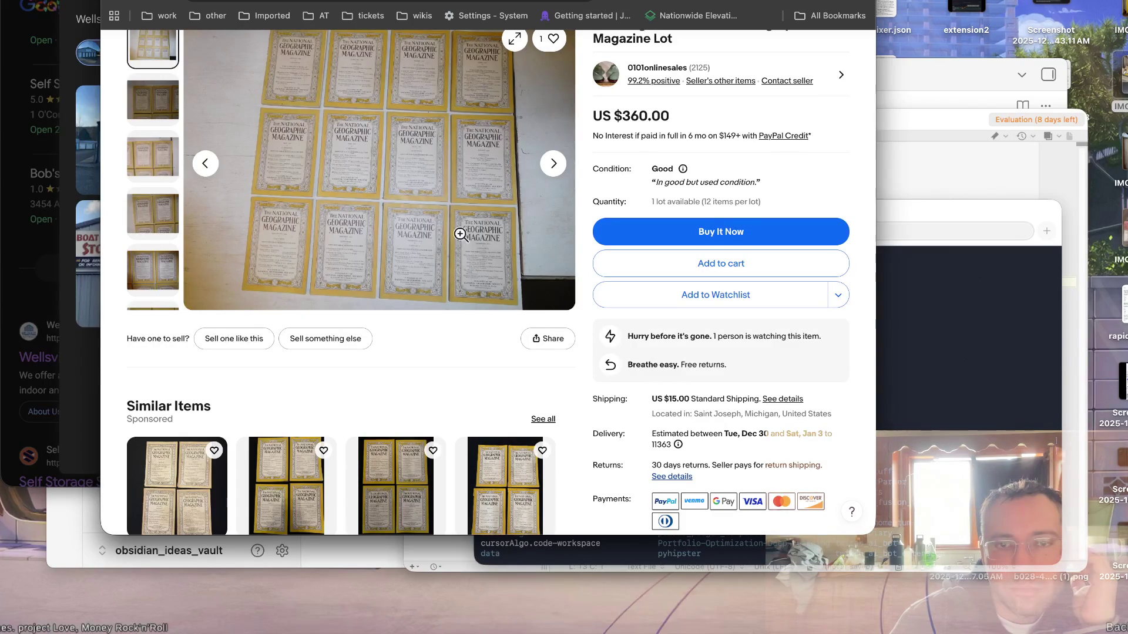
pyautogui.scroll(-5, 559, 241)
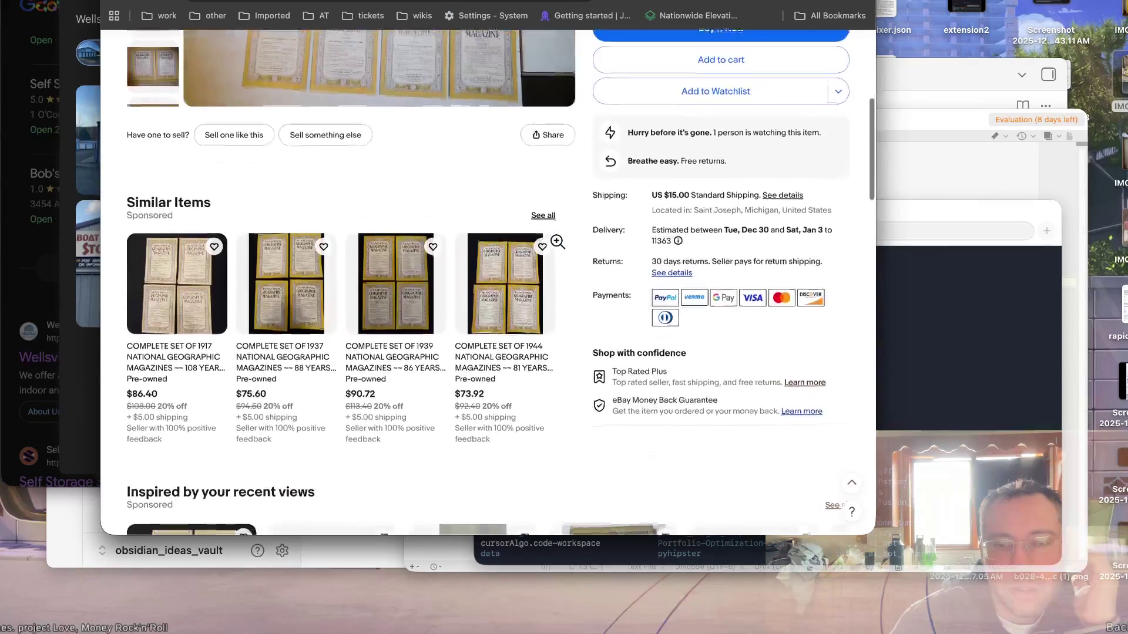
pyautogui.scroll(8, 550, 238)
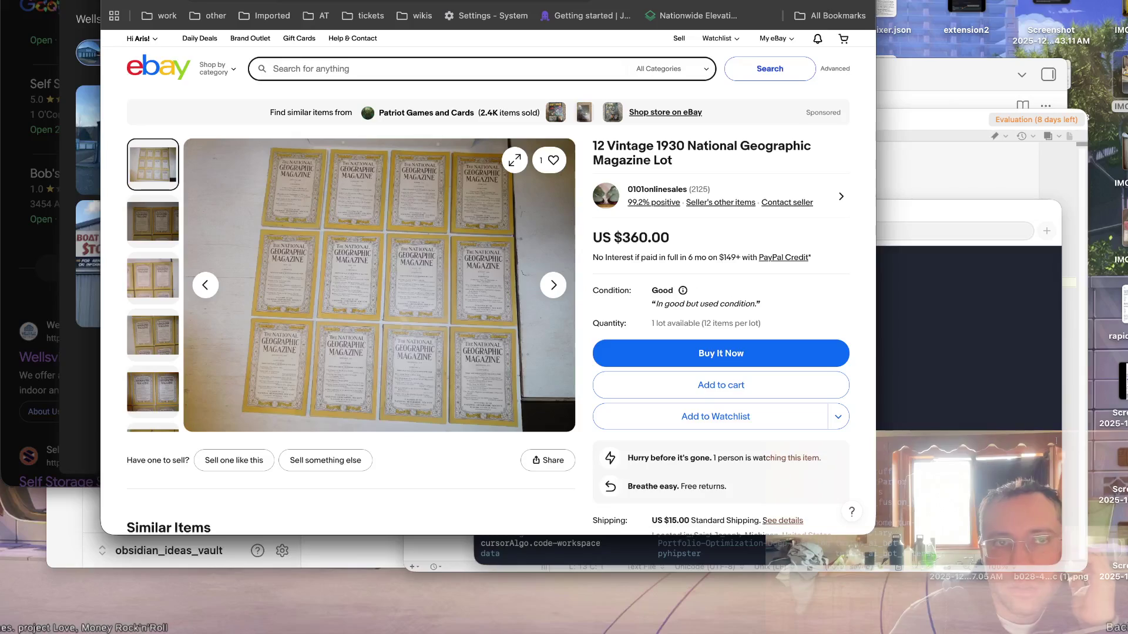
pyautogui.scroll(-8, 405, 202)
pyautogui.scroll(10, 383, 188)
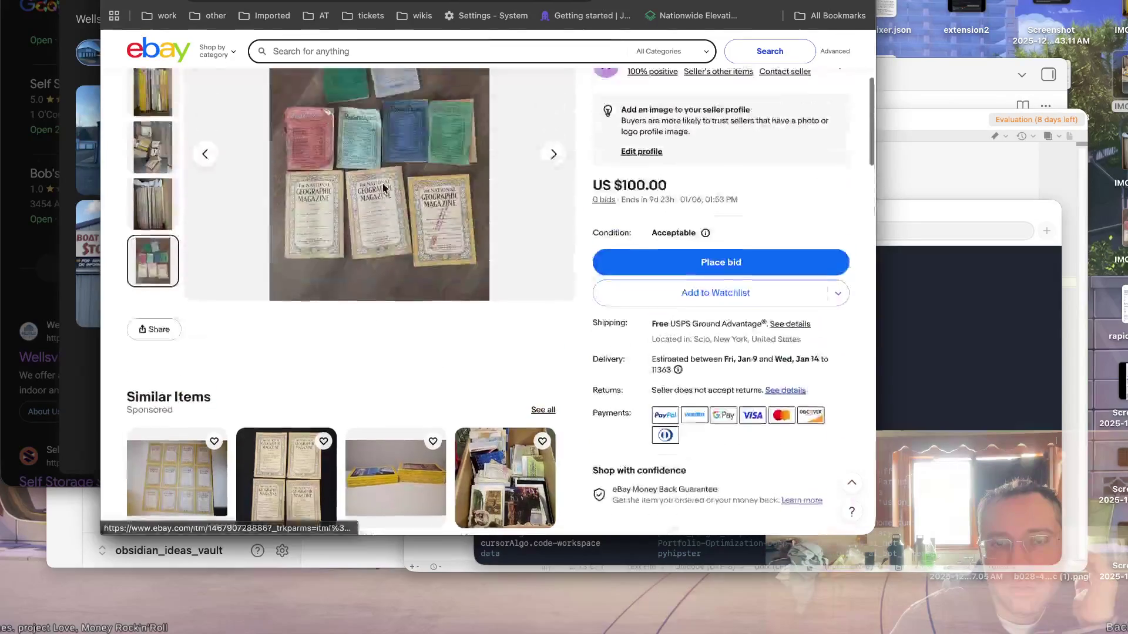
pyautogui.scroll(-4, 382, 187)
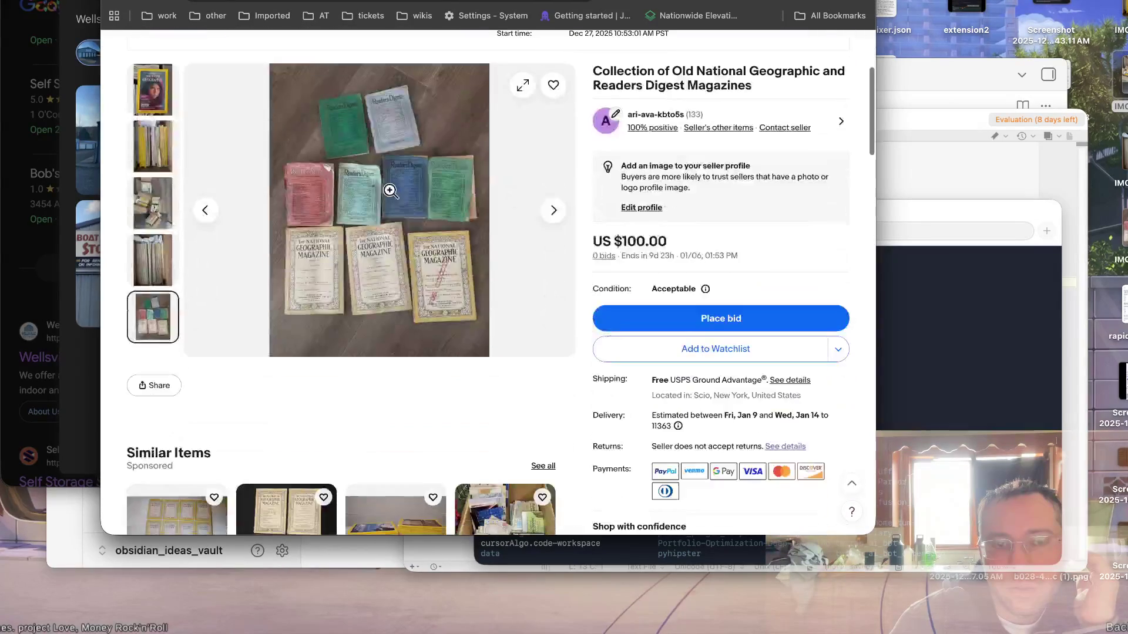
pyautogui.click(374, 237)
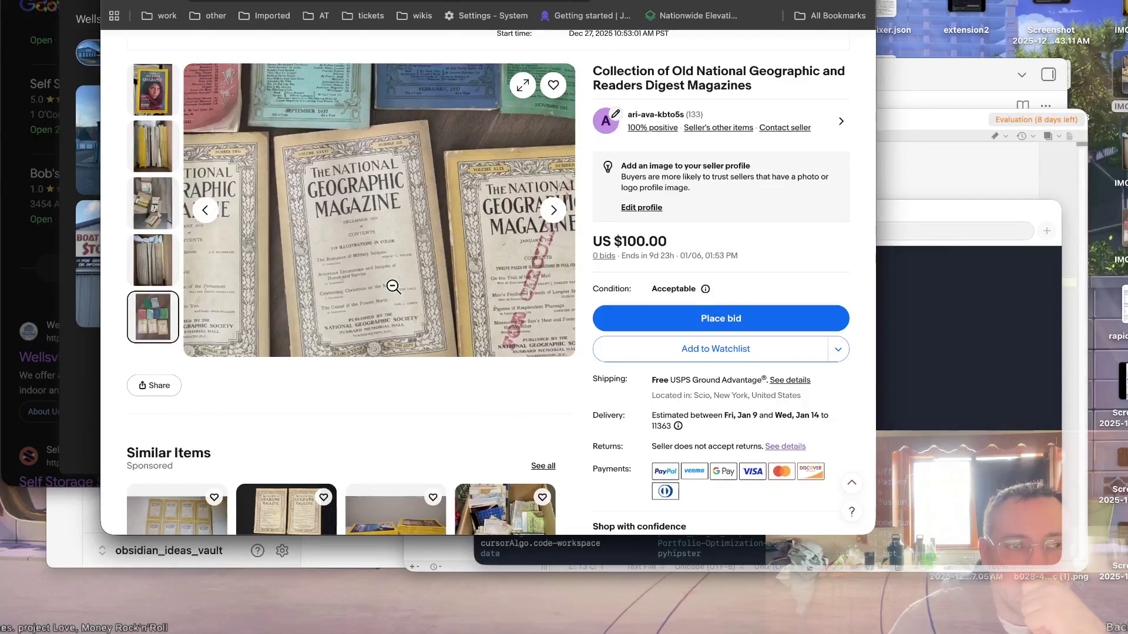
pyautogui.click(155, 269)
pyautogui.click(382, 206)
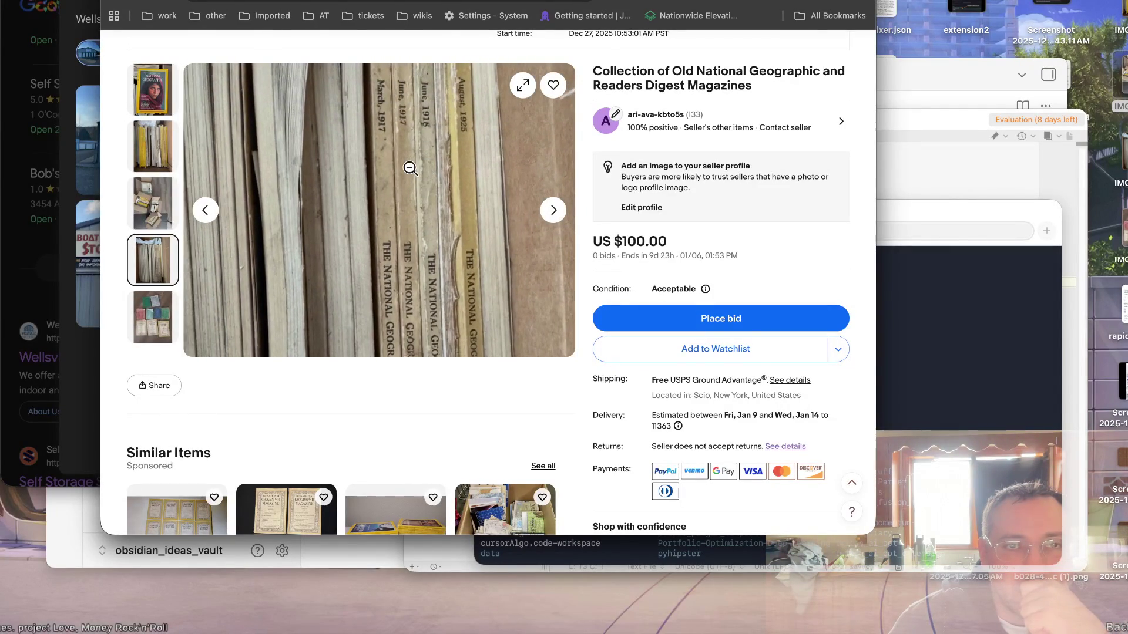
pyautogui.click(138, 205)
pyautogui.click(385, 229)
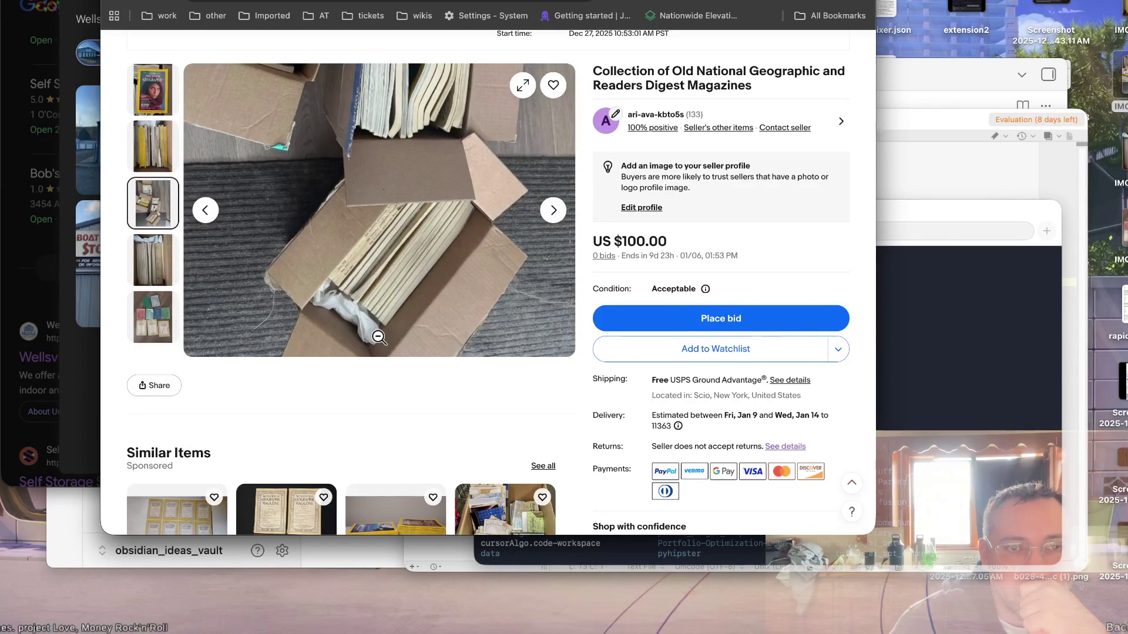
pyautogui.click(379, 338)
pyautogui.scroll(-9, 406, 269)
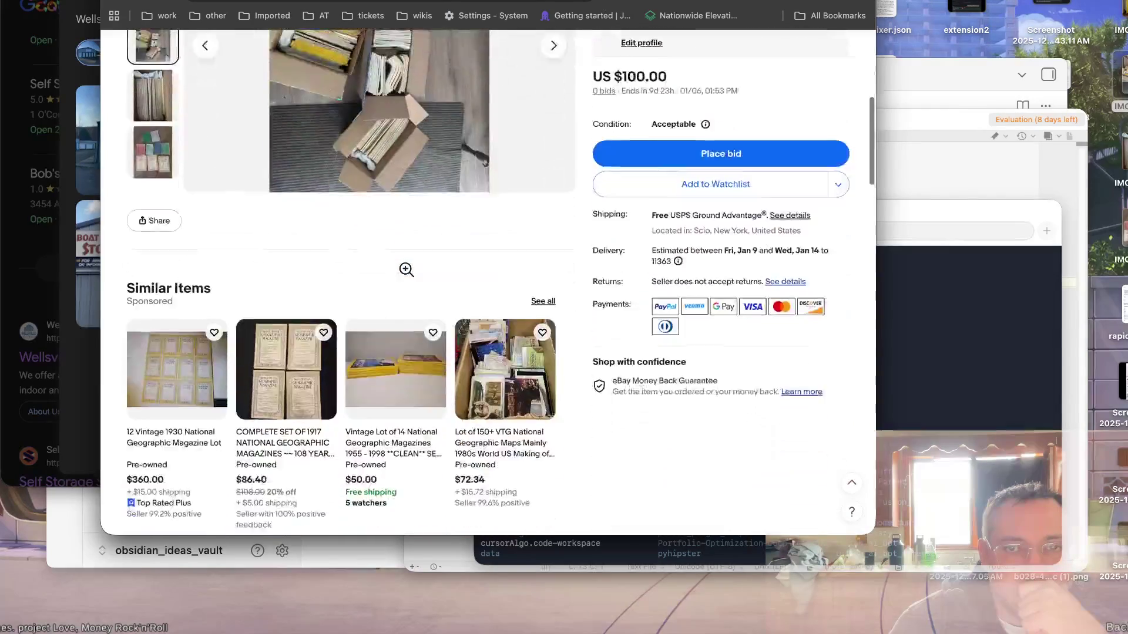
pyautogui.scroll(-10, 400, 267)
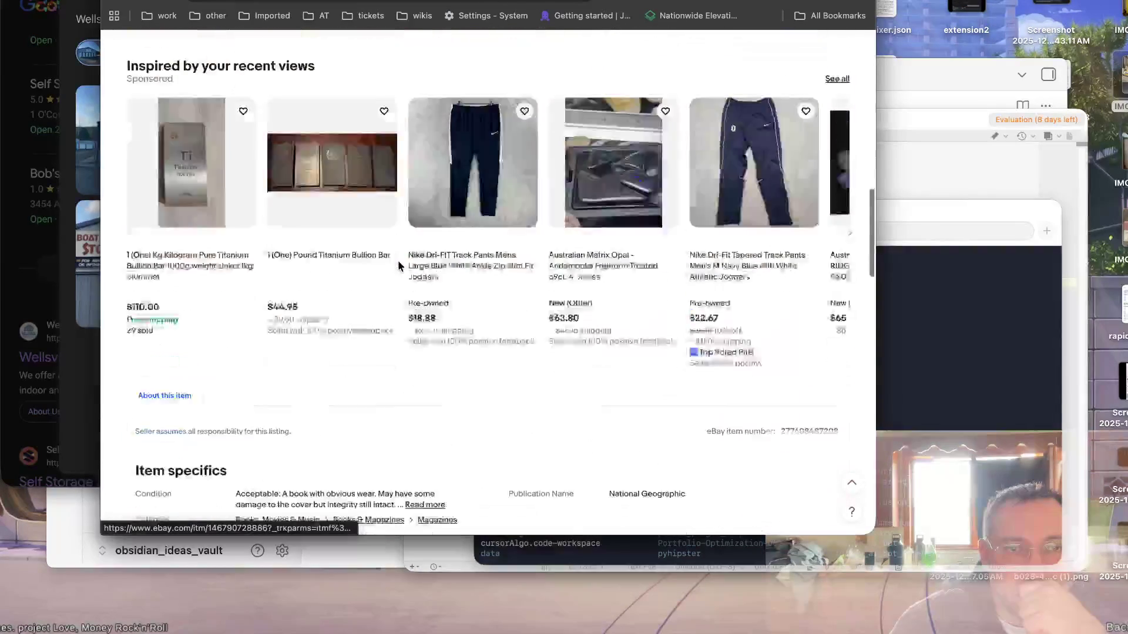
pyautogui.scroll(-10, 398, 266)
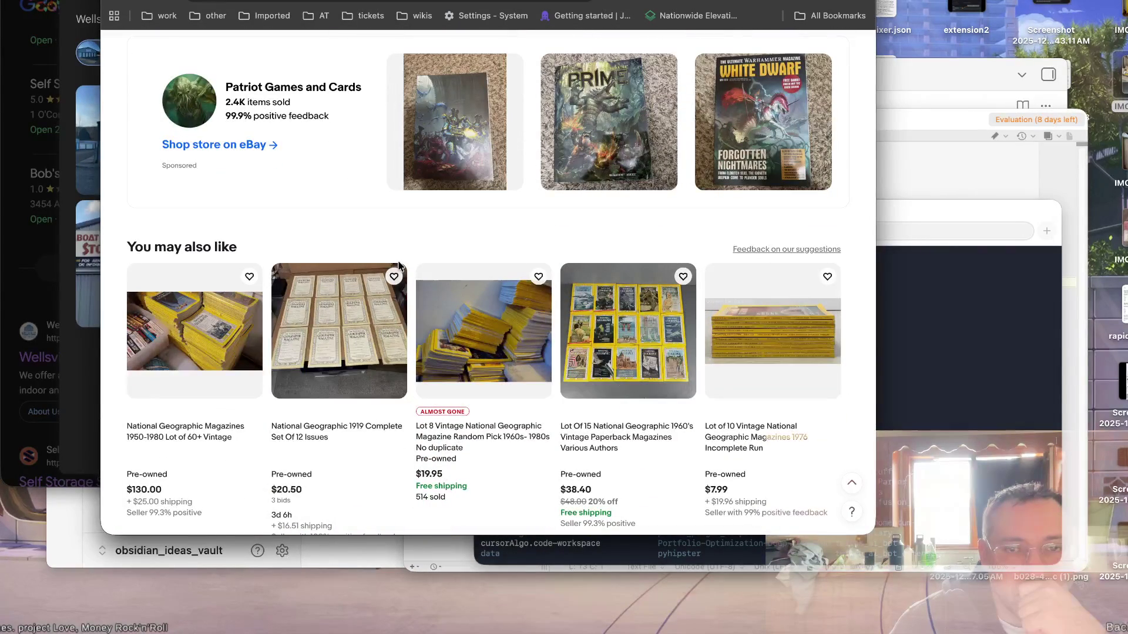
# Browse the recommended items and open the Nordic Gold Bar 74.83 Grams Weight listing
pyautogui.scroll(-3, 399, 265)
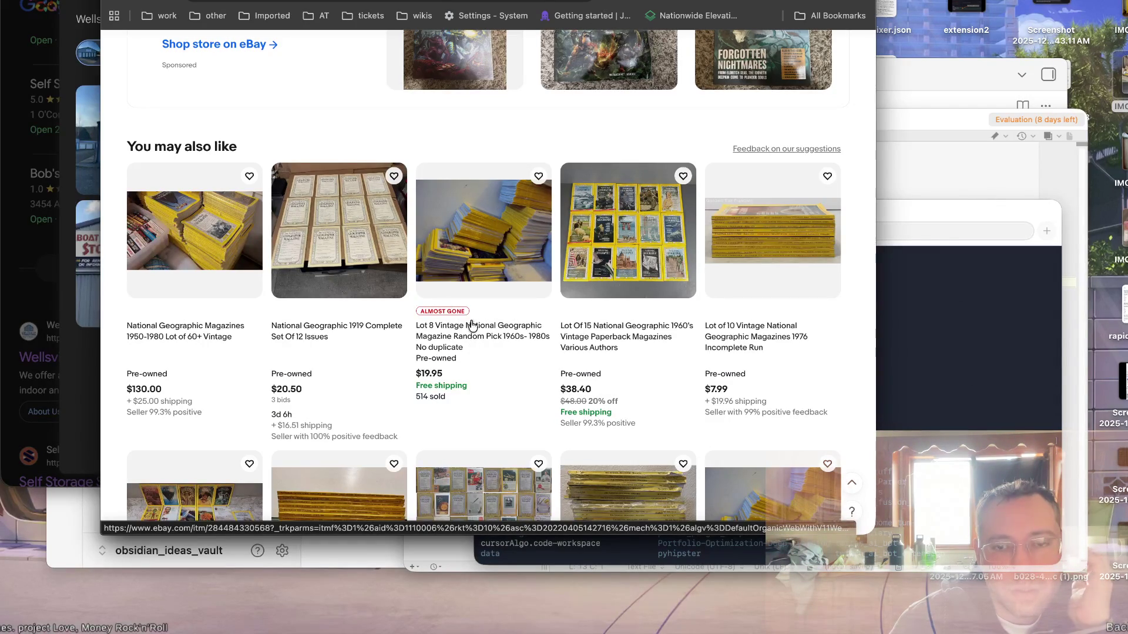
pyautogui.scroll(-4, 472, 324)
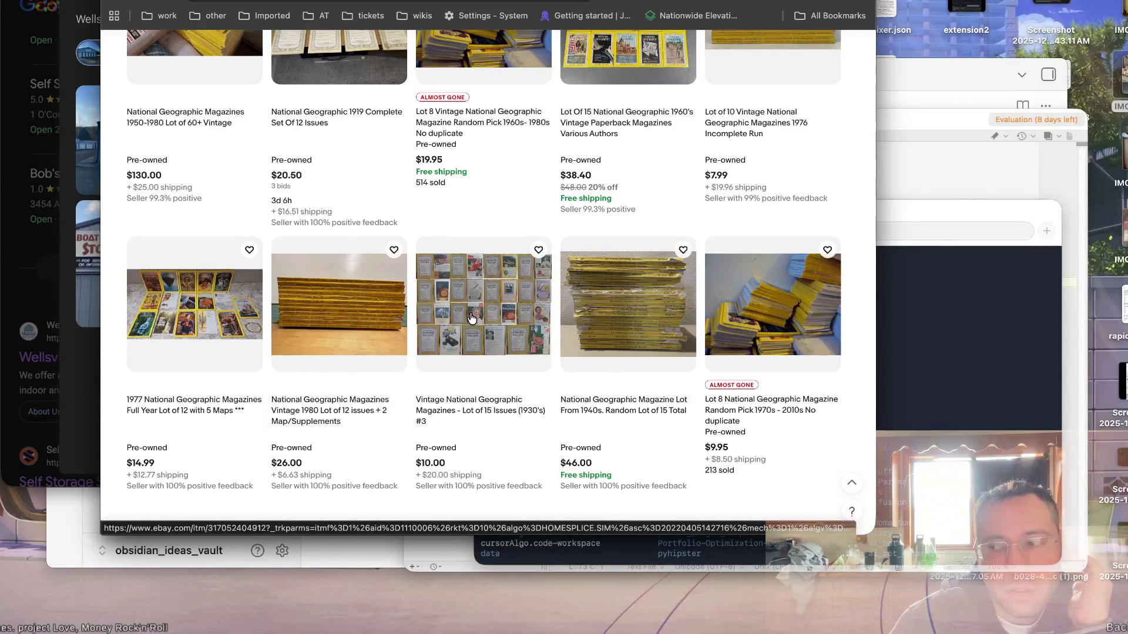
pyautogui.scroll(-3, 472, 318)
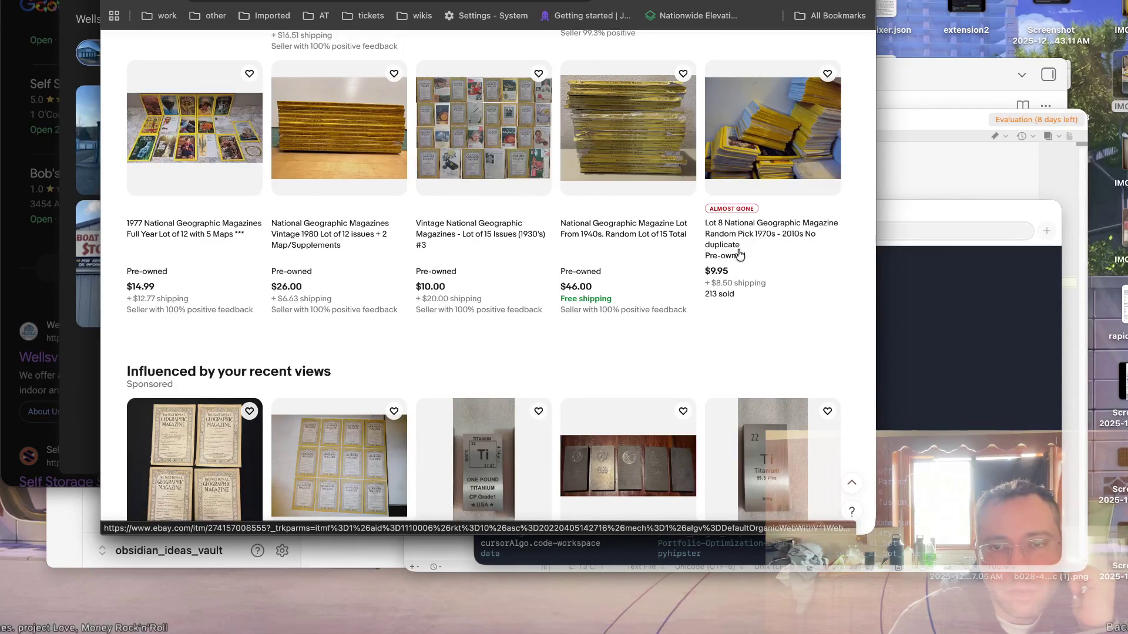
pyautogui.scroll(-5, 450, 207)
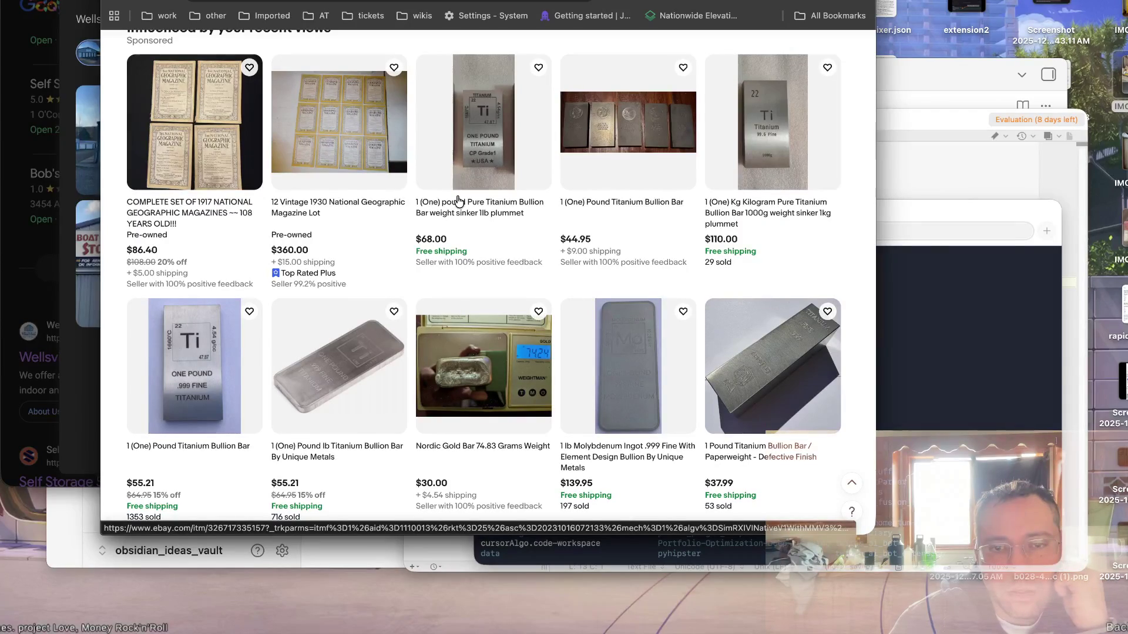
pyautogui.scroll(-1, 459, 202)
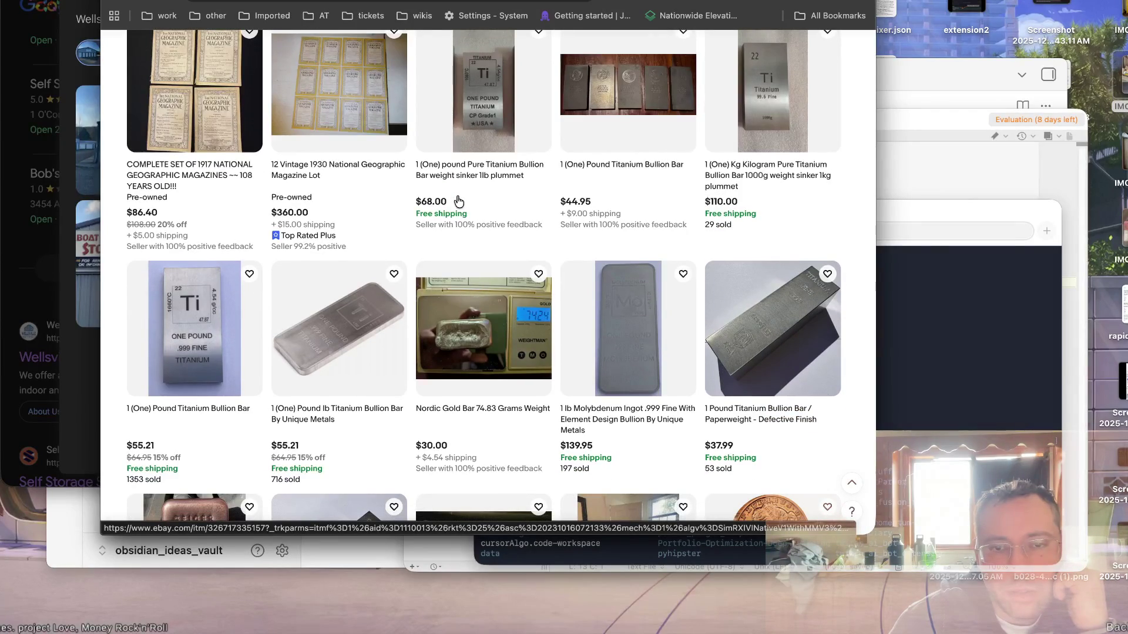
pyautogui.click(469, 402)
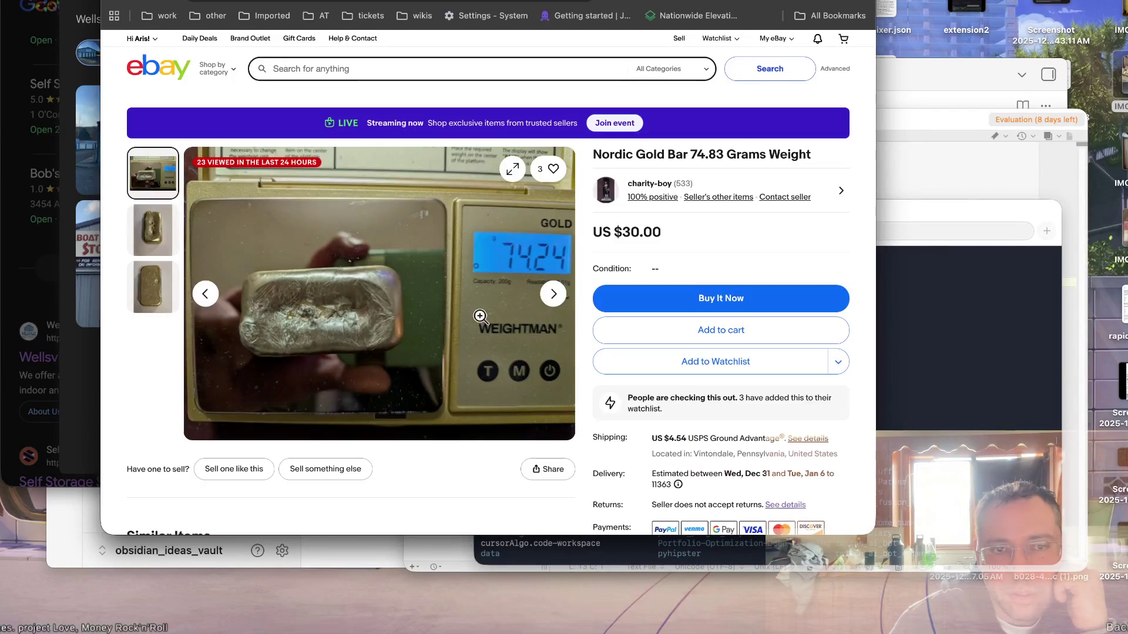
# View the gold bar's second photo and scroll through its item specifics and seller feedback
pyautogui.click(147, 235)
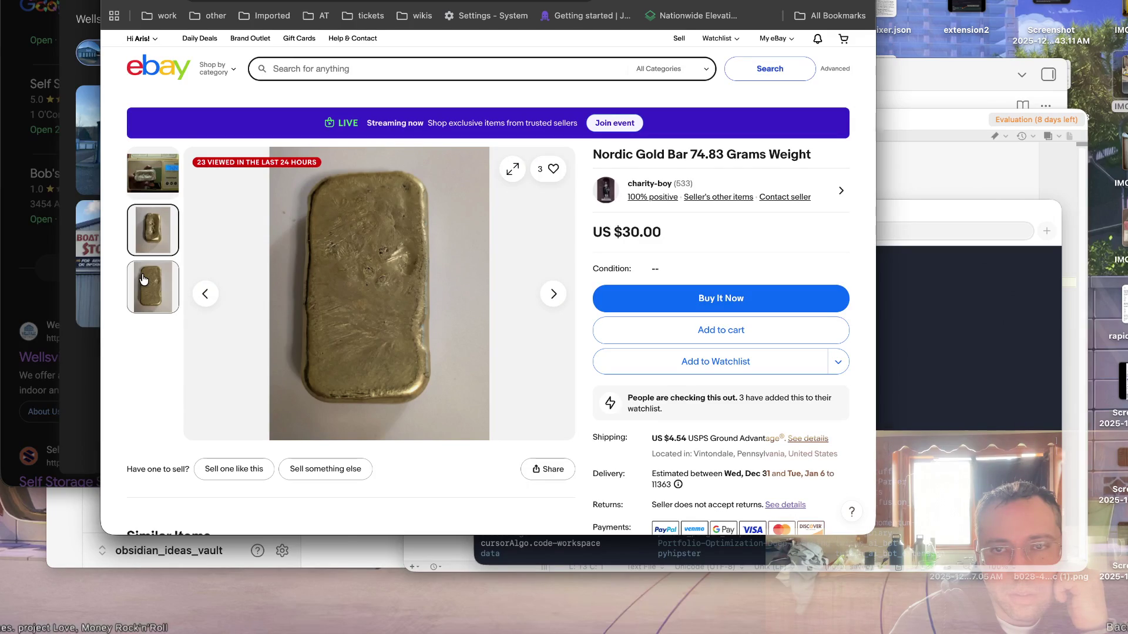
pyautogui.scroll(-15, 276, 216)
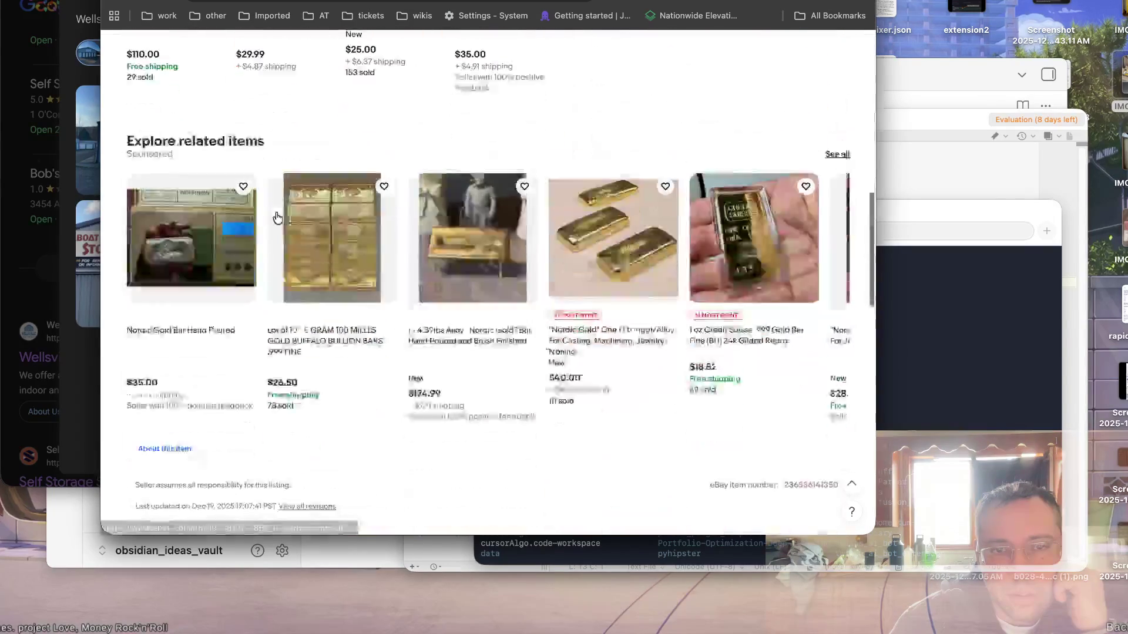
pyautogui.scroll(-4, 275, 220)
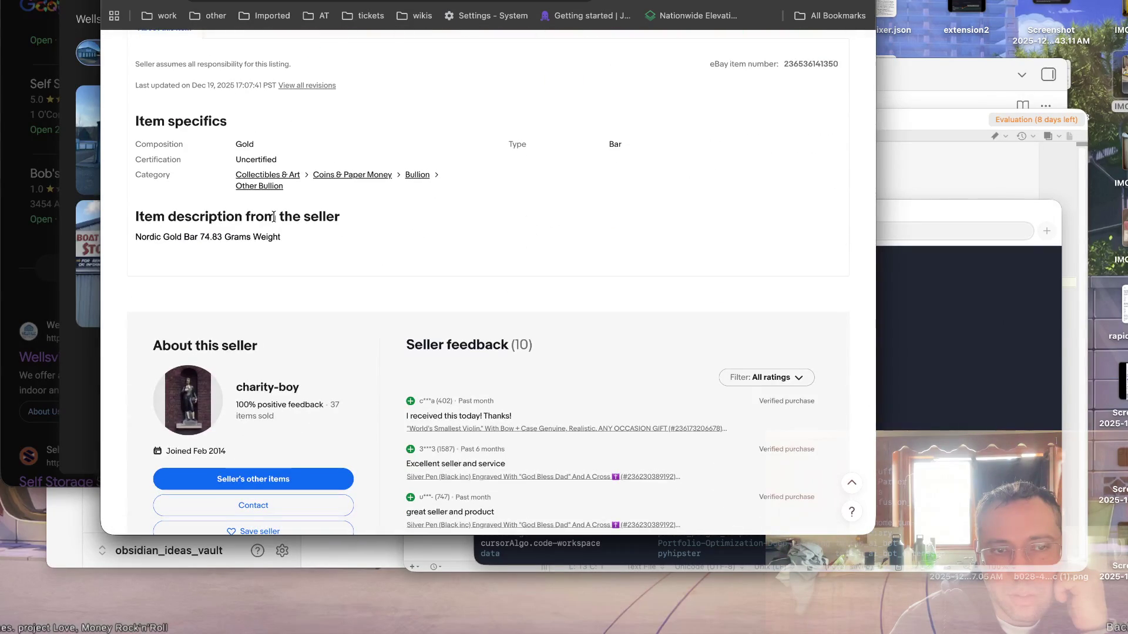
pyautogui.scroll(-5, 272, 222)
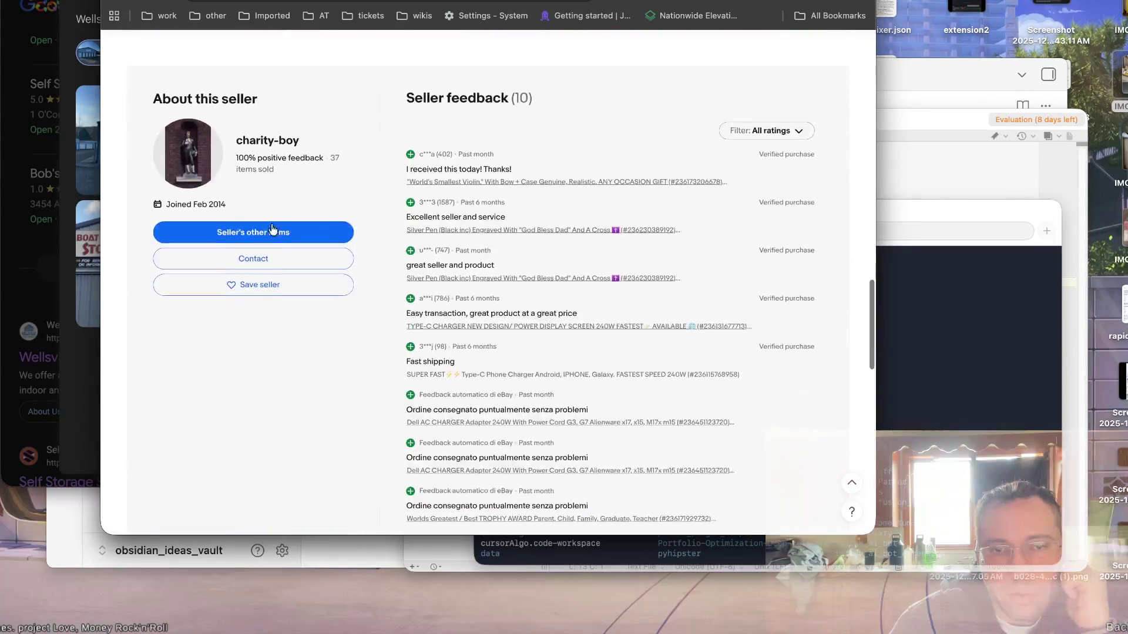
pyautogui.scroll(-7, 272, 228)
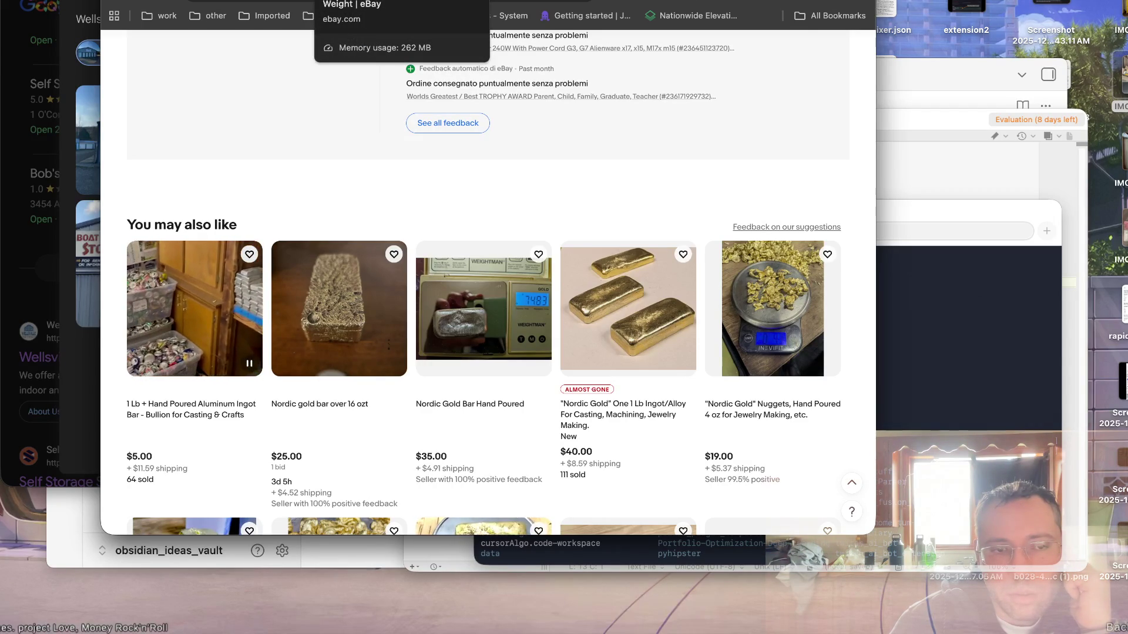
pyautogui.scroll(-10, 487, 282)
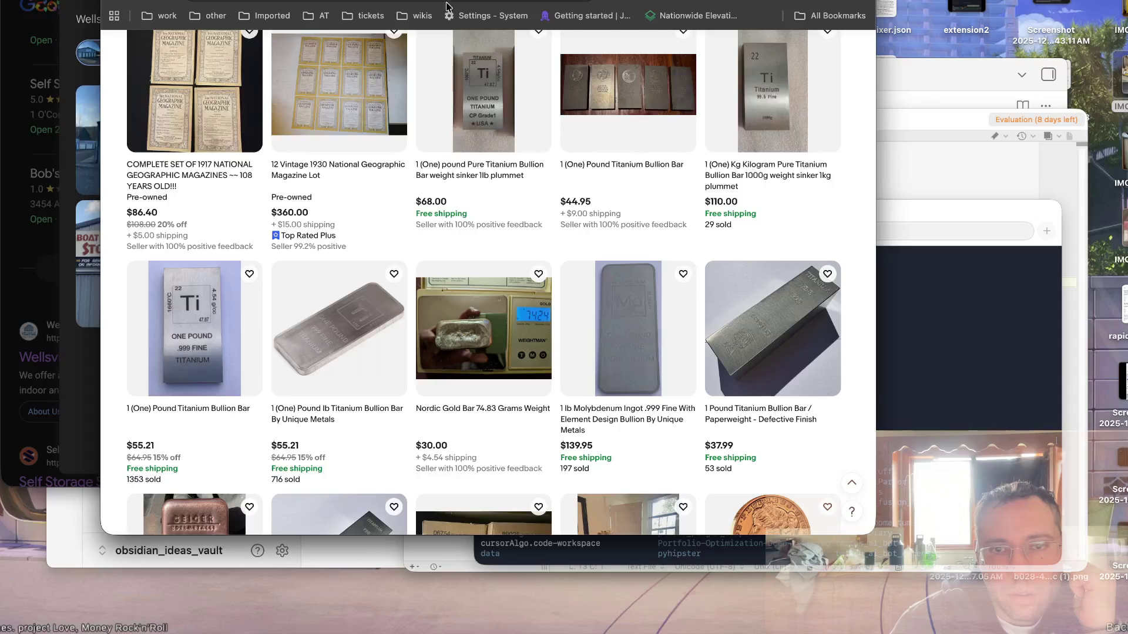
# Open the US $500.00 'national geographic magazine collection lot' listing, read its details, then open another recommendation
pyautogui.scroll(-5, 458, 176)
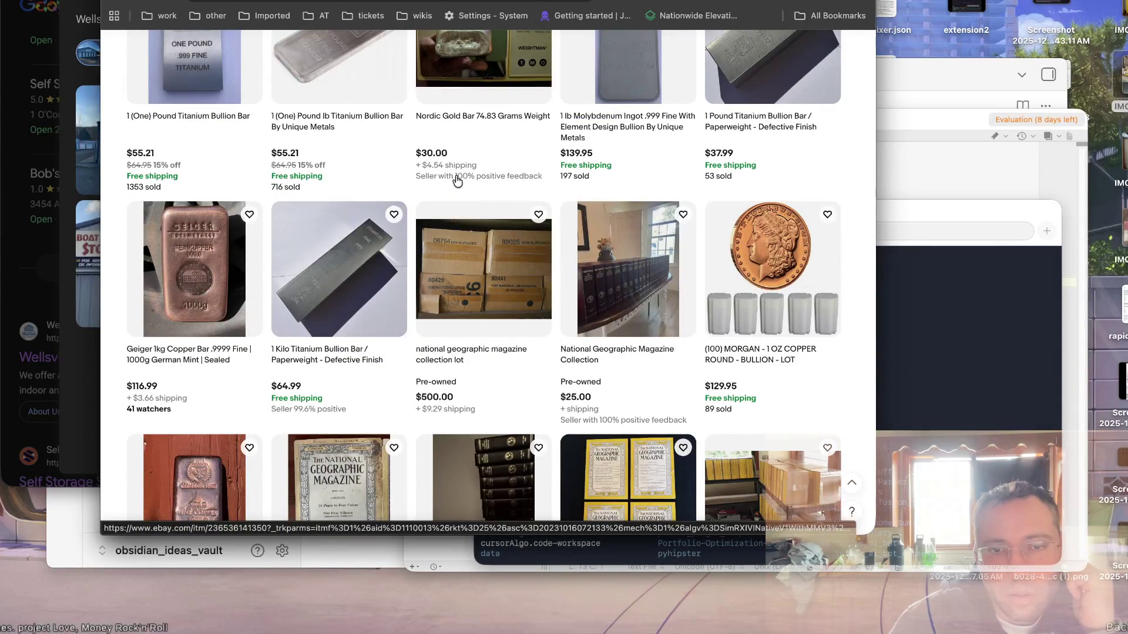
pyautogui.click(438, 357)
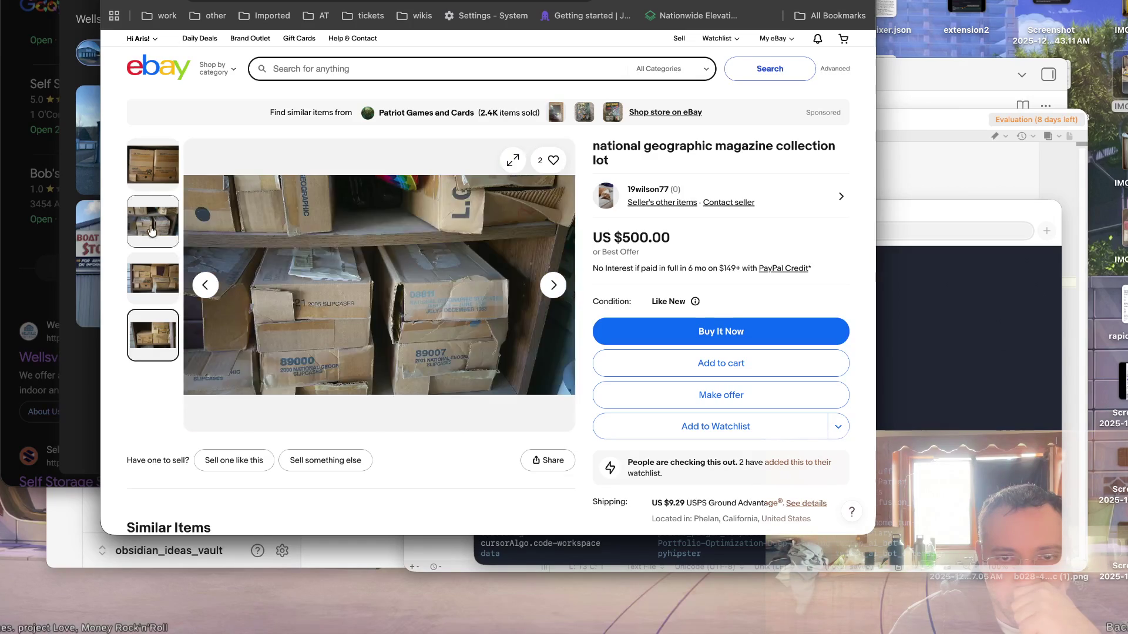
pyautogui.scroll(-12, 326, 258)
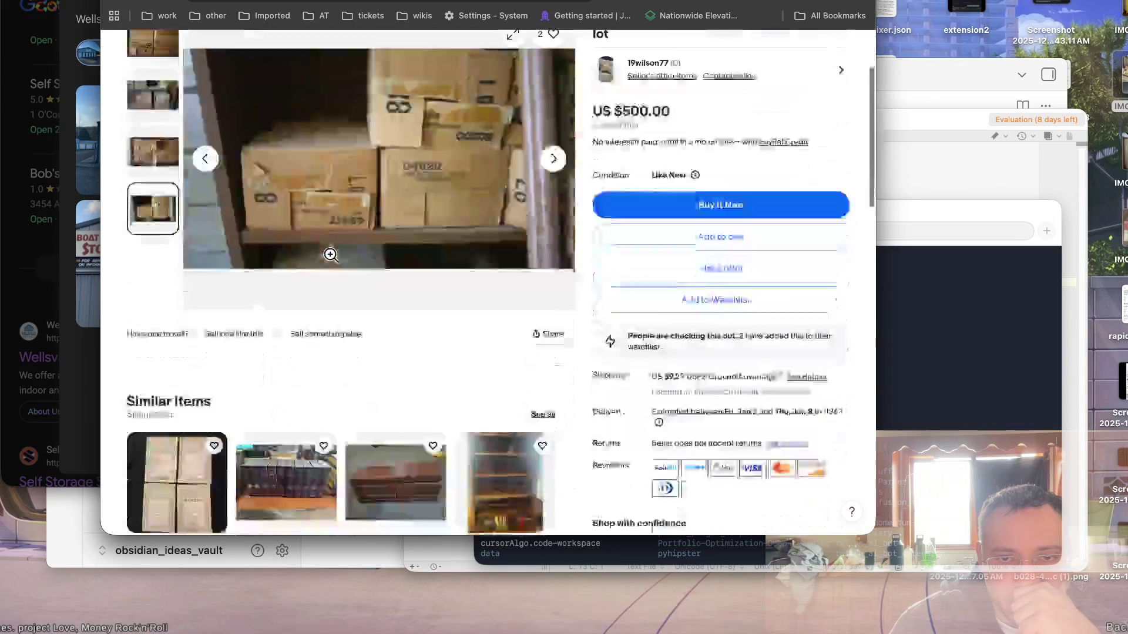
pyautogui.scroll(-6, 323, 247)
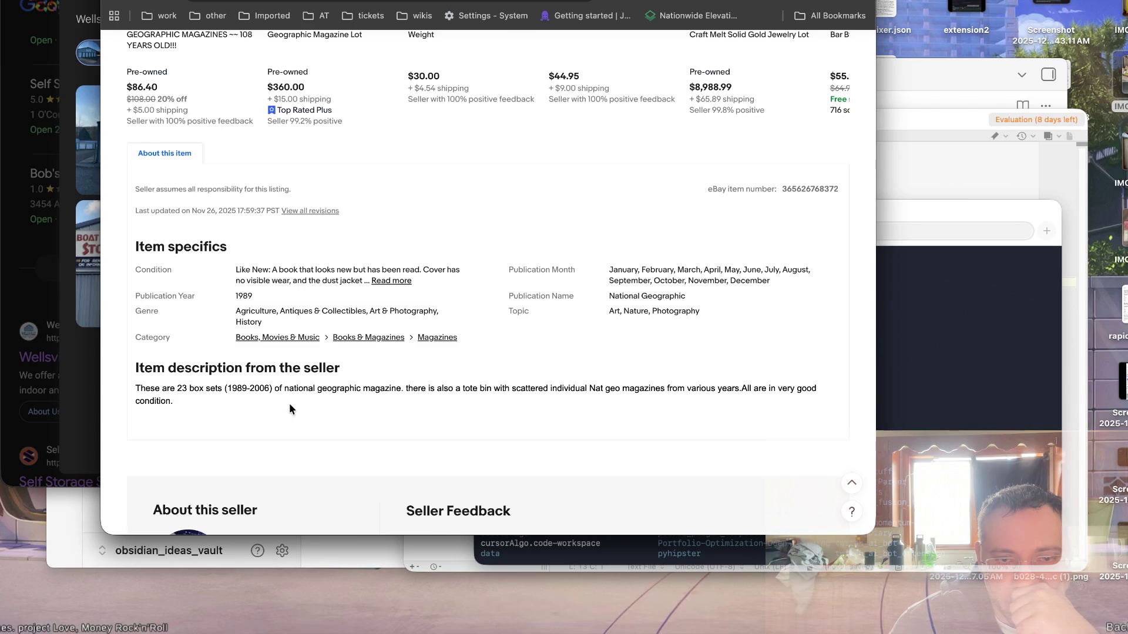
pyautogui.scroll(-7, 290, 403)
pyautogui.scroll(-4, 290, 409)
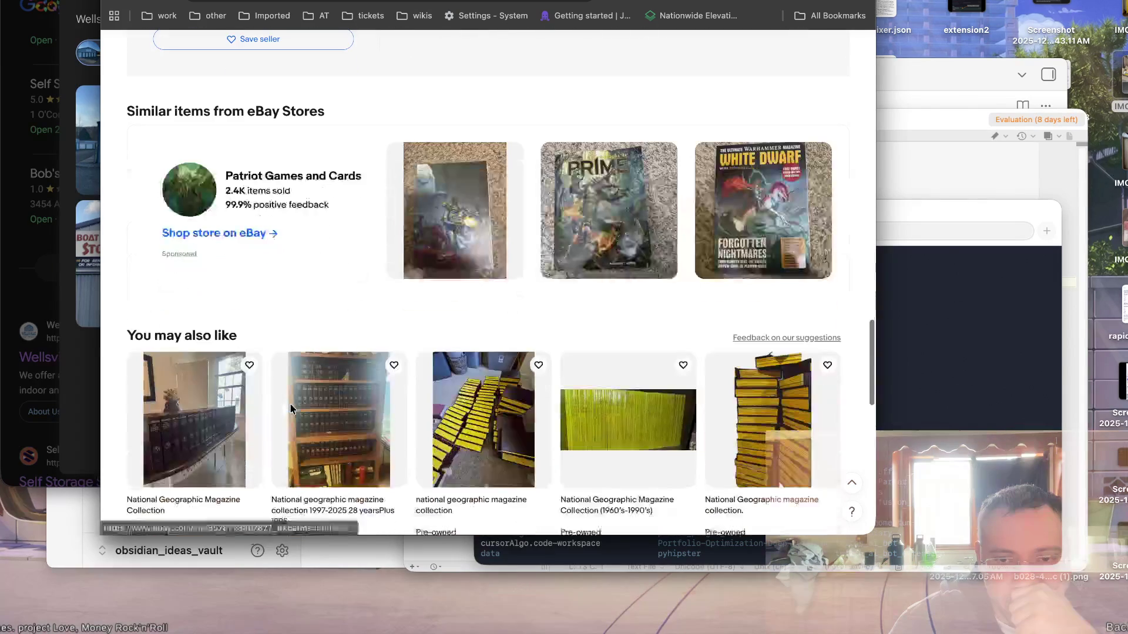
pyautogui.scroll(-5, 291, 409)
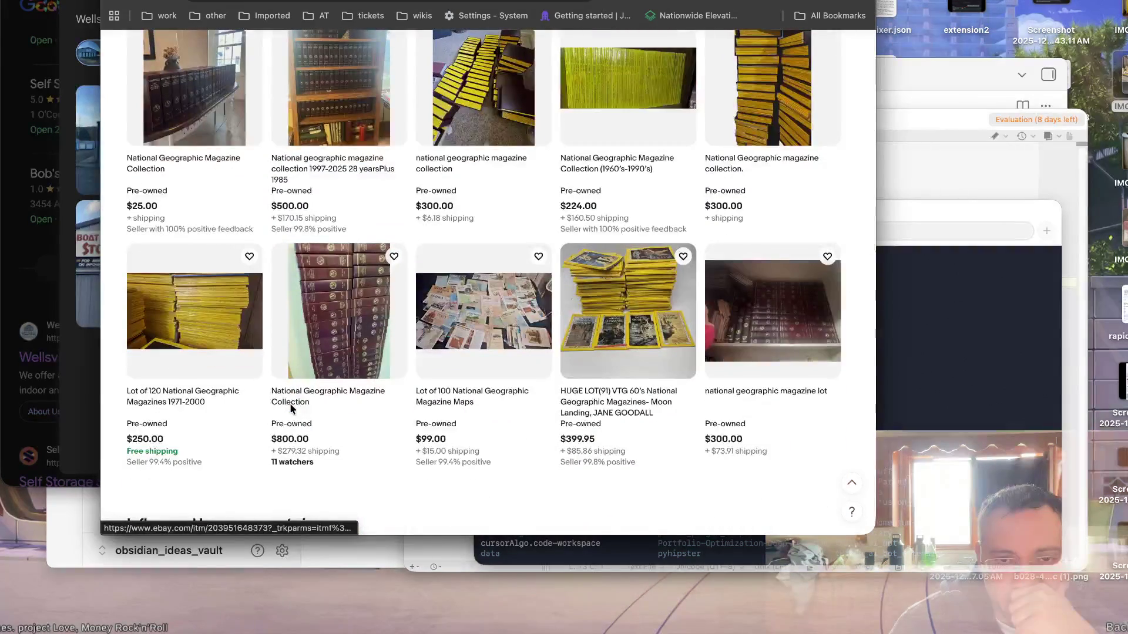
pyautogui.click(290, 405)
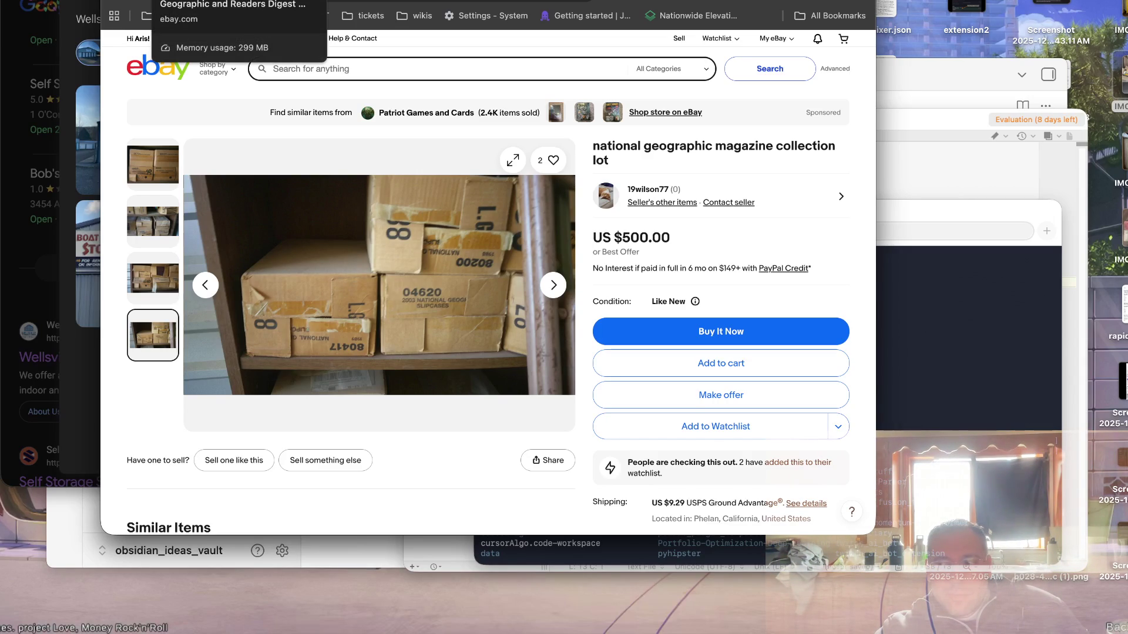
pyautogui.scroll(-10, 487, 282)
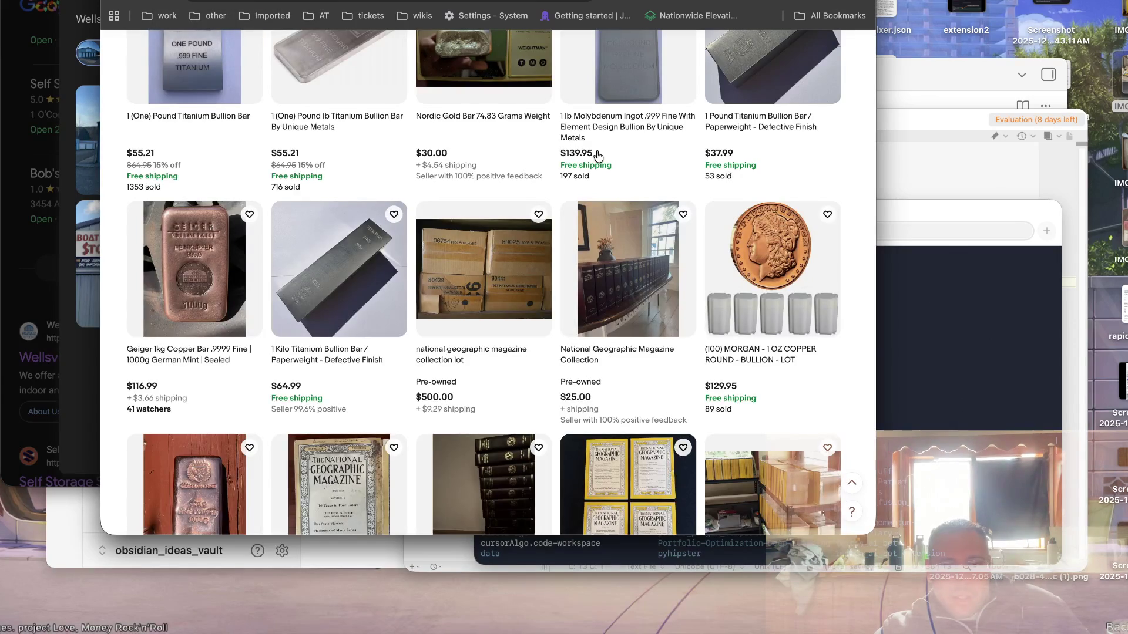
pyautogui.scroll(-5, 599, 154)
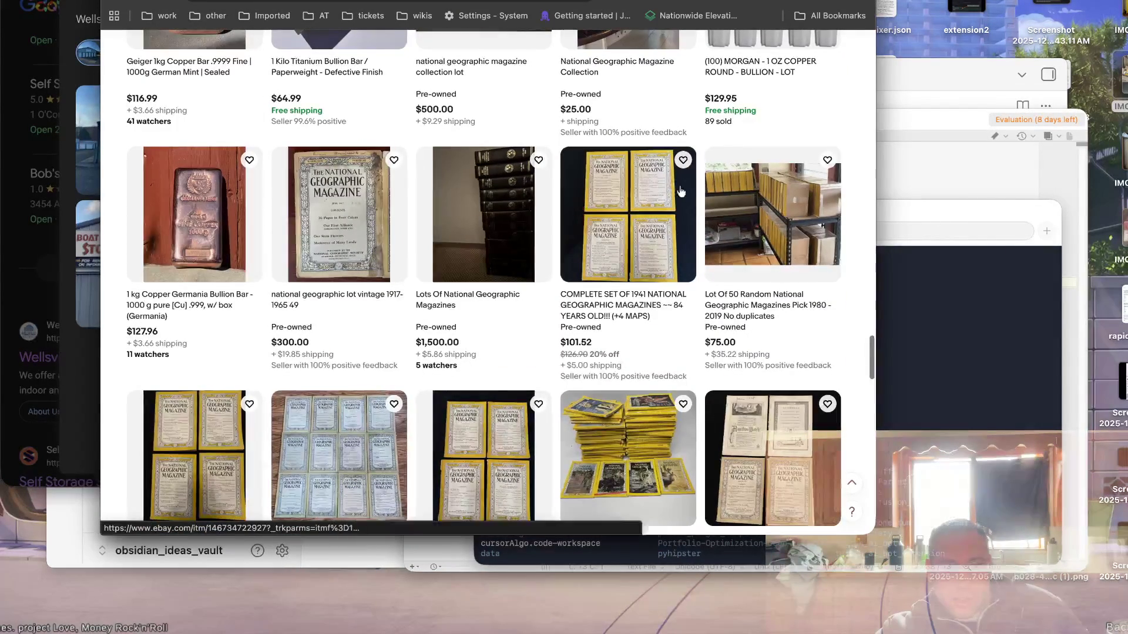
pyautogui.scroll(-2, 605, 172)
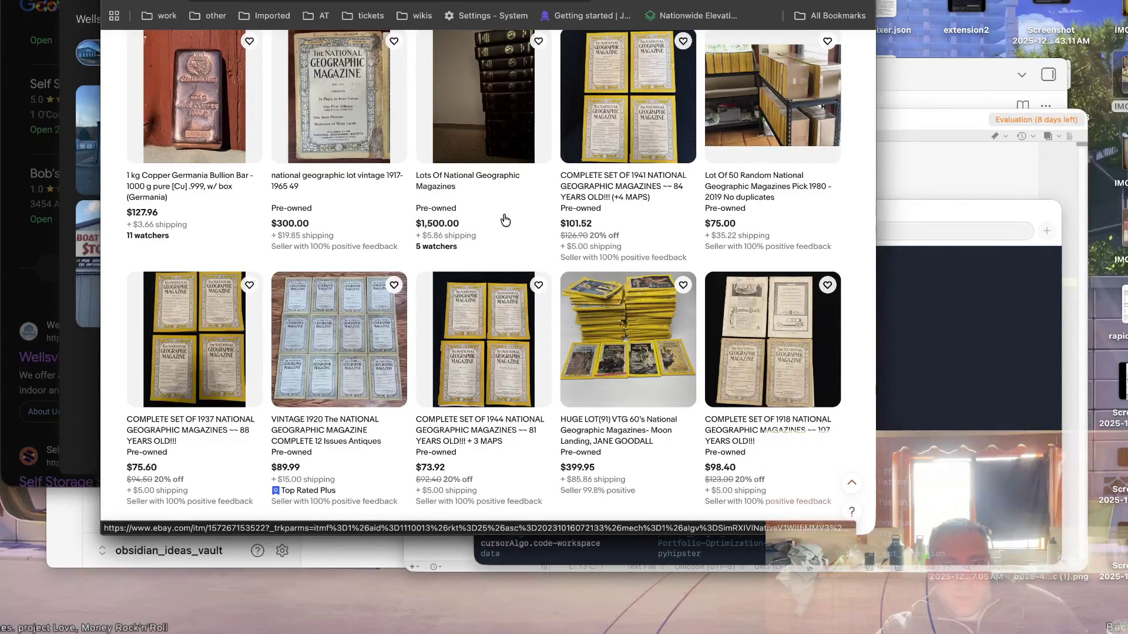
pyautogui.scroll(5, 505, 219)
pyautogui.scroll(15, 504, 220)
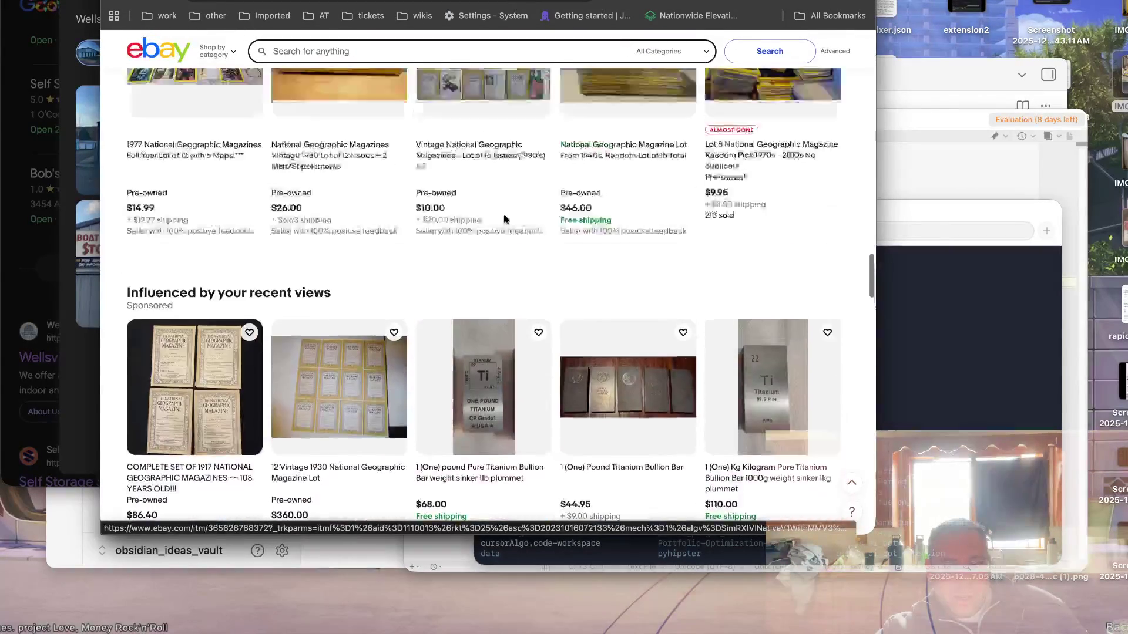
pyautogui.scroll(15, 504, 219)
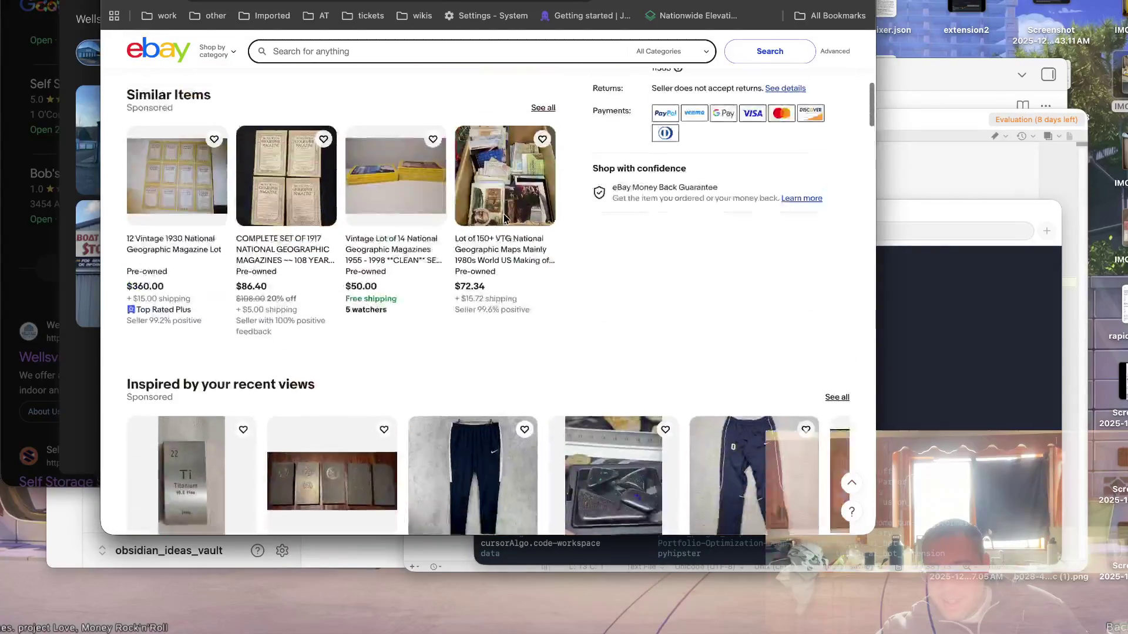
pyautogui.scroll(-7, 504, 219)
pyautogui.scroll(8, 504, 219)
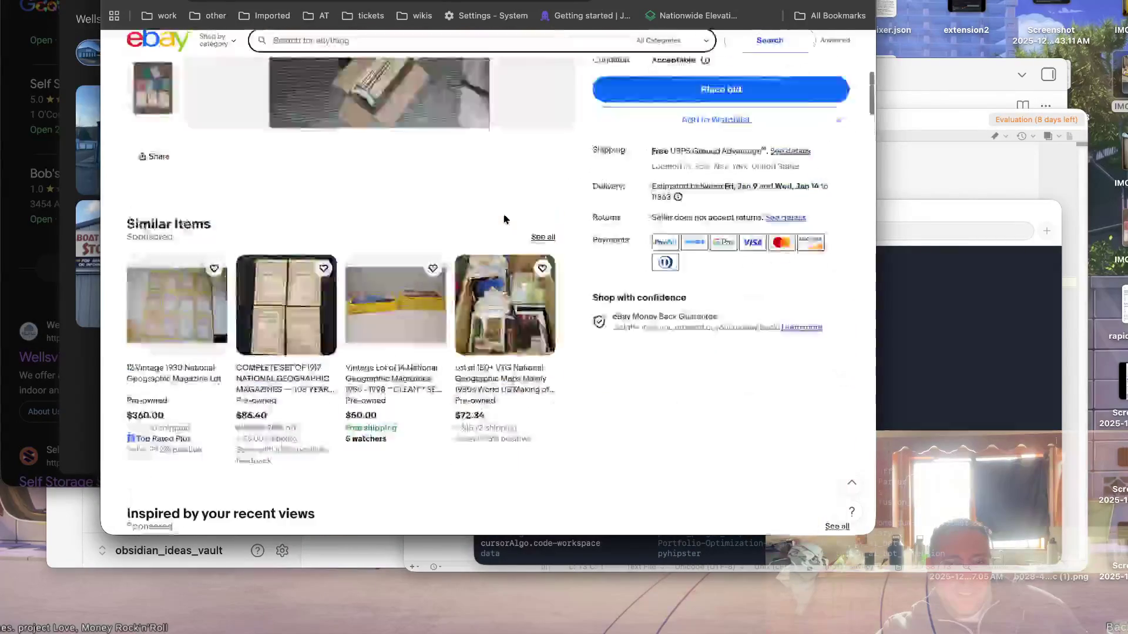
pyautogui.scroll(-1, 503, 219)
pyautogui.scroll(-3, 504, 219)
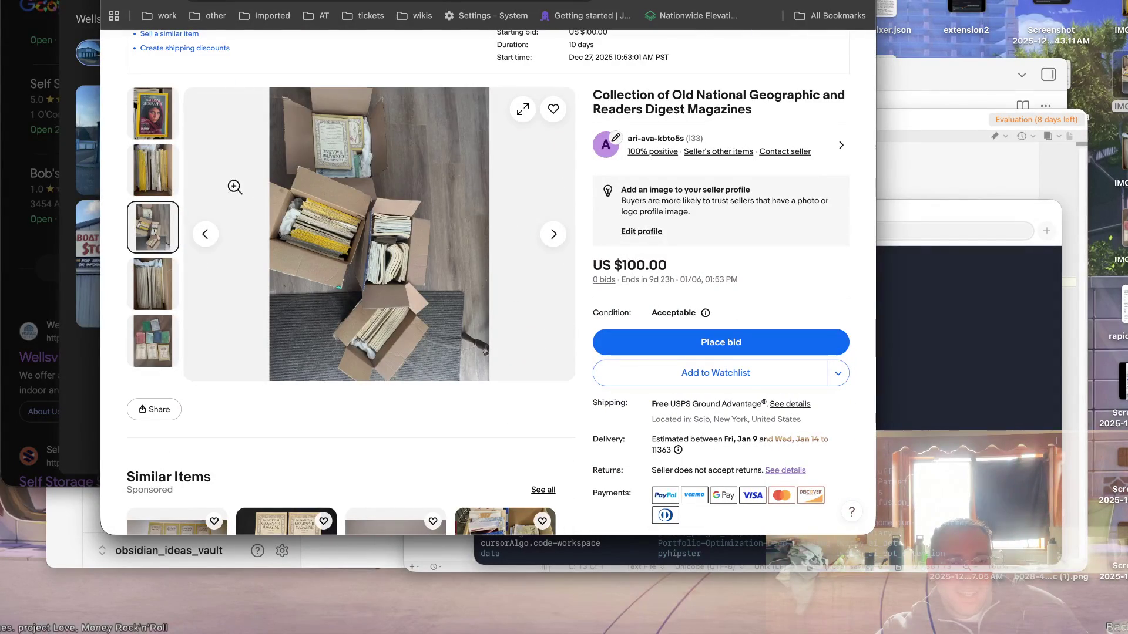
pyautogui.scroll(1, 152, 247)
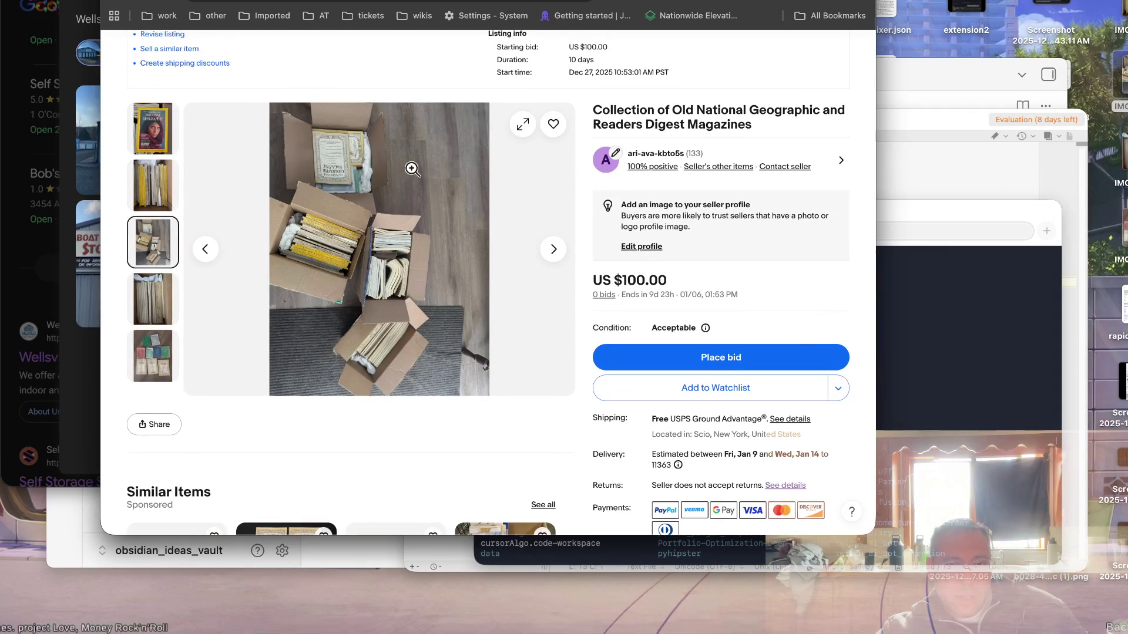
pyautogui.scroll(5, 409, 170)
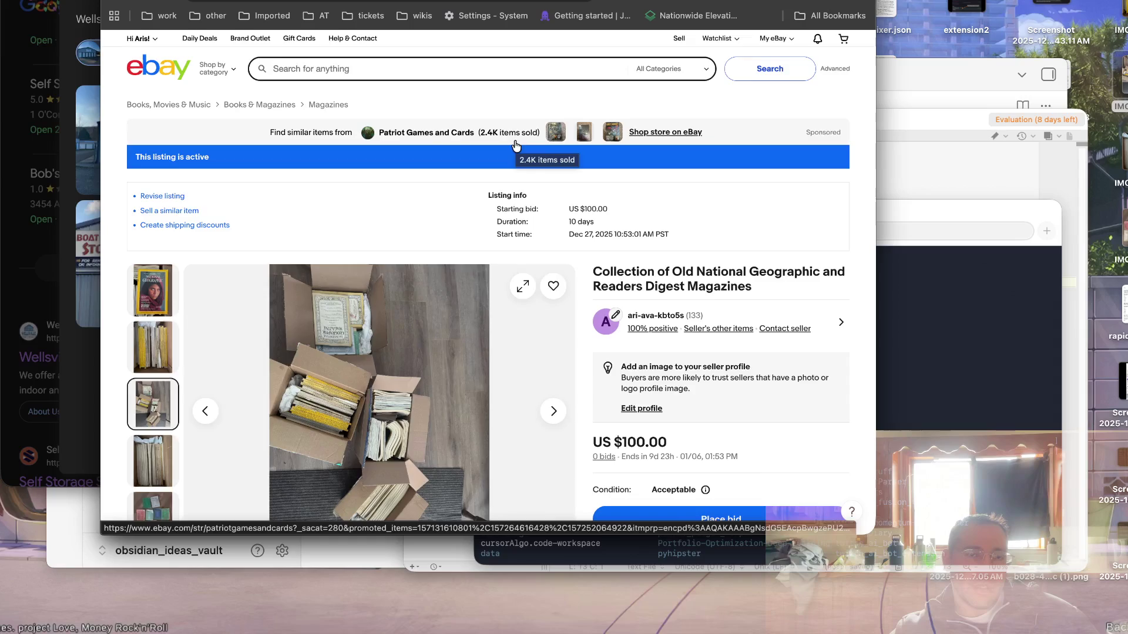
pyautogui.scroll(-15, 516, 144)
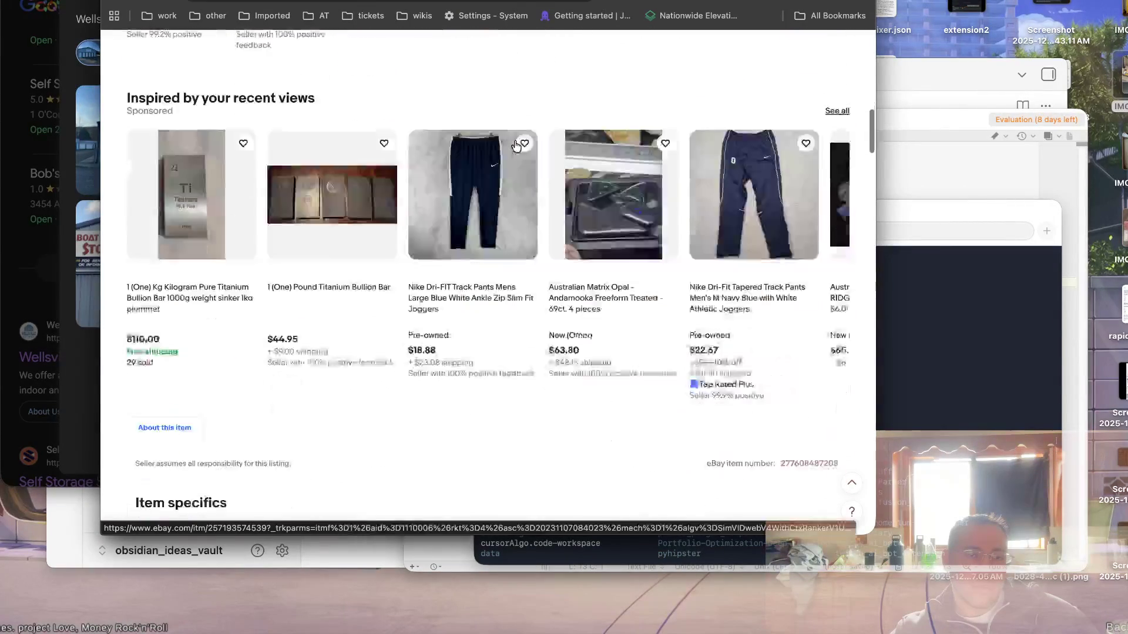
pyautogui.scroll(20, 515, 145)
# Search eBay for 'australian opal rough parcel' using the search suggestions
pyautogui.click(335, 76)
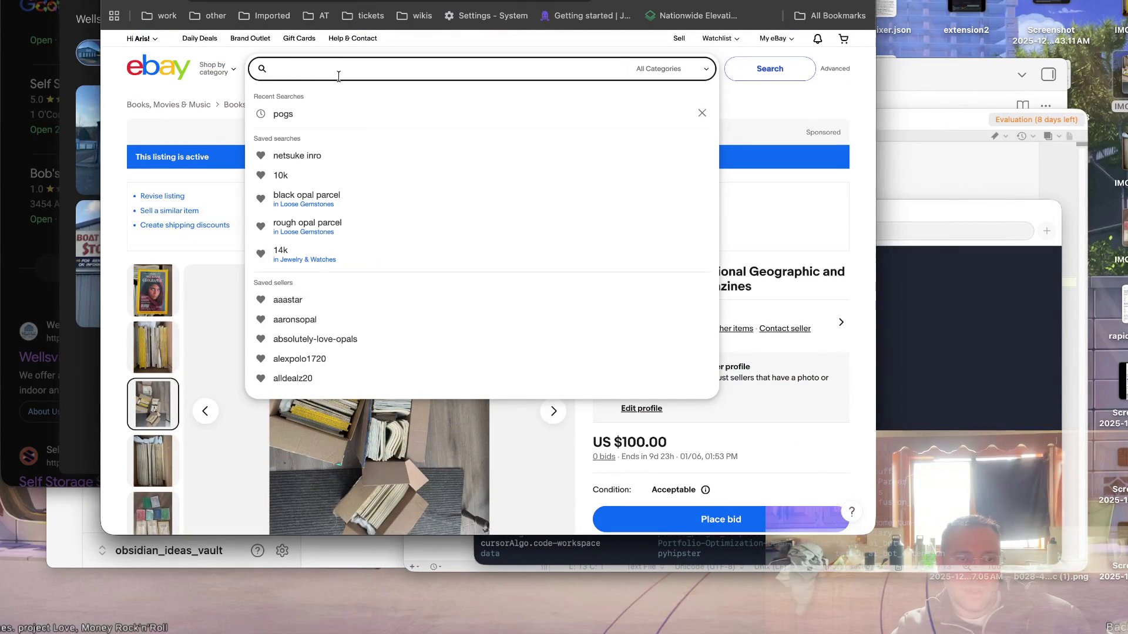
pyautogui.write('ugh')
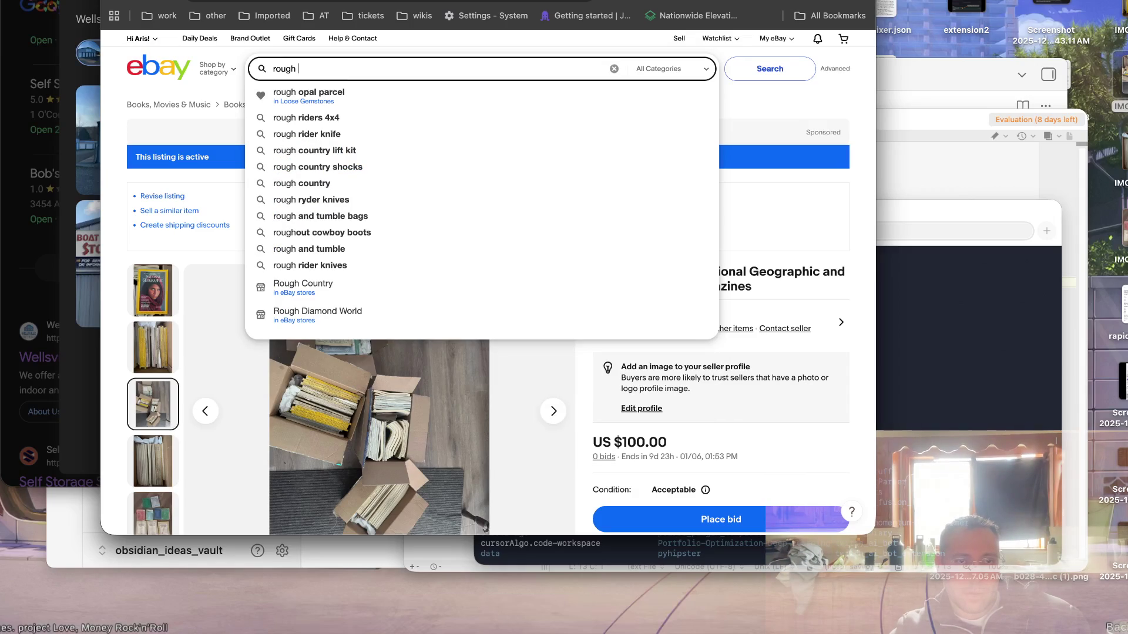
pyautogui.press('Down')
pyautogui.press('BackSpace')
pyautogui.press('BackSpace')
pyautogui.press('BackSpace')
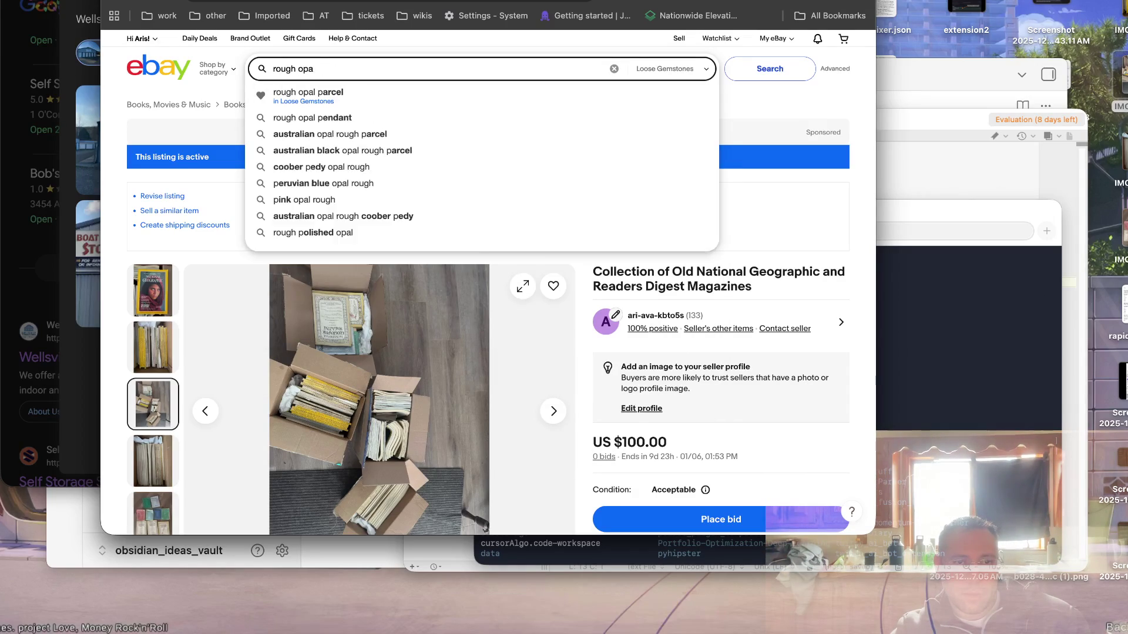
pyautogui.write('australian opal')
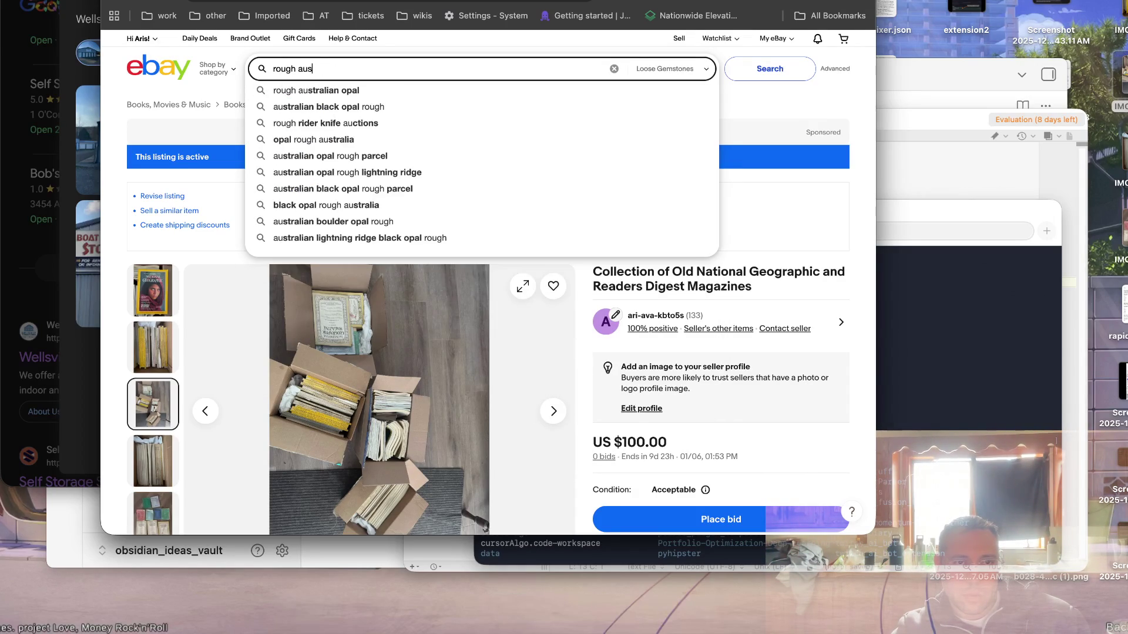
pyautogui.press('Down')
pyautogui.press('Down')
pyautogui.press('Down')
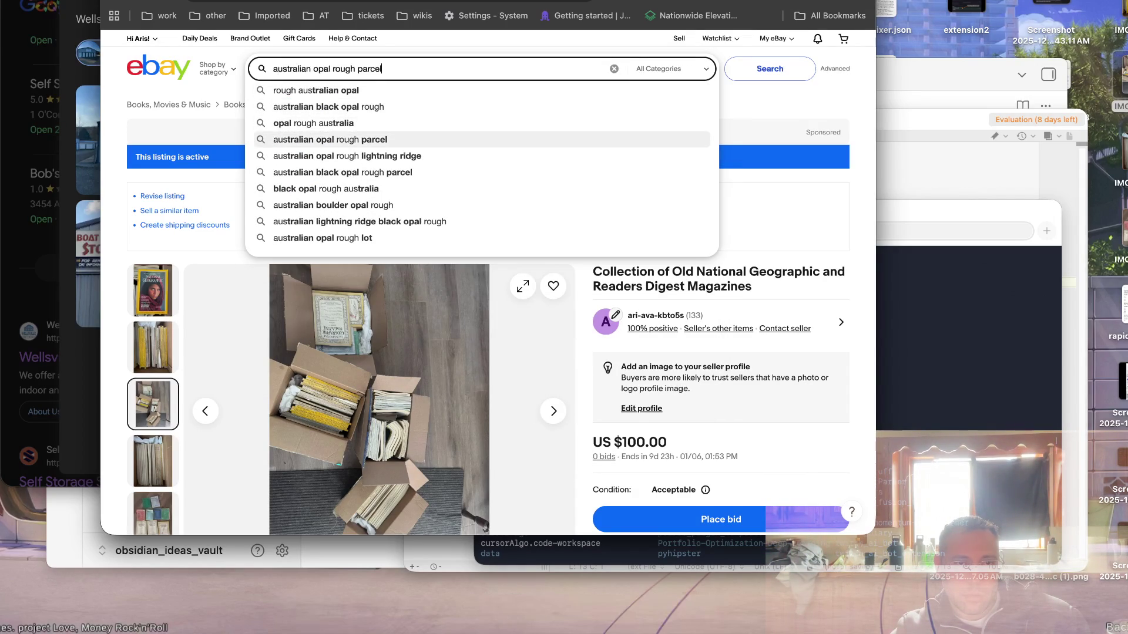
pyautogui.press('Return')
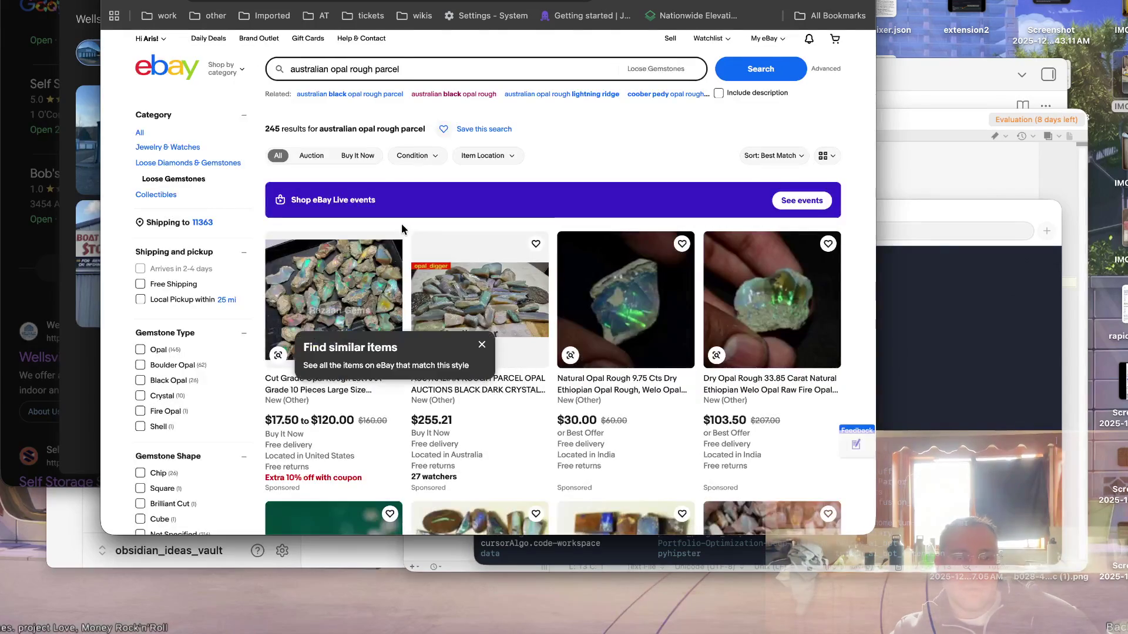
# Scroll the 245 opal parcel results and bring up link options for the Lightning Ridge parcel
pyautogui.scroll(-1, 402, 226)
pyautogui.scroll(-1, 401, 228)
pyautogui.scroll(-5, 402, 229)
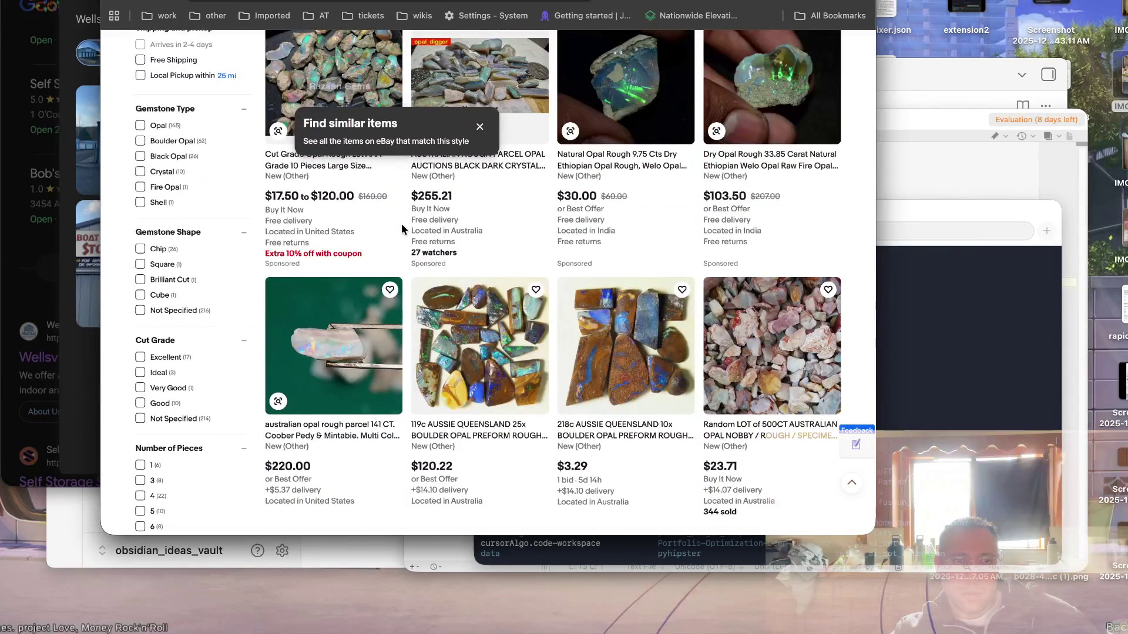
pyautogui.scroll(-8, 402, 228)
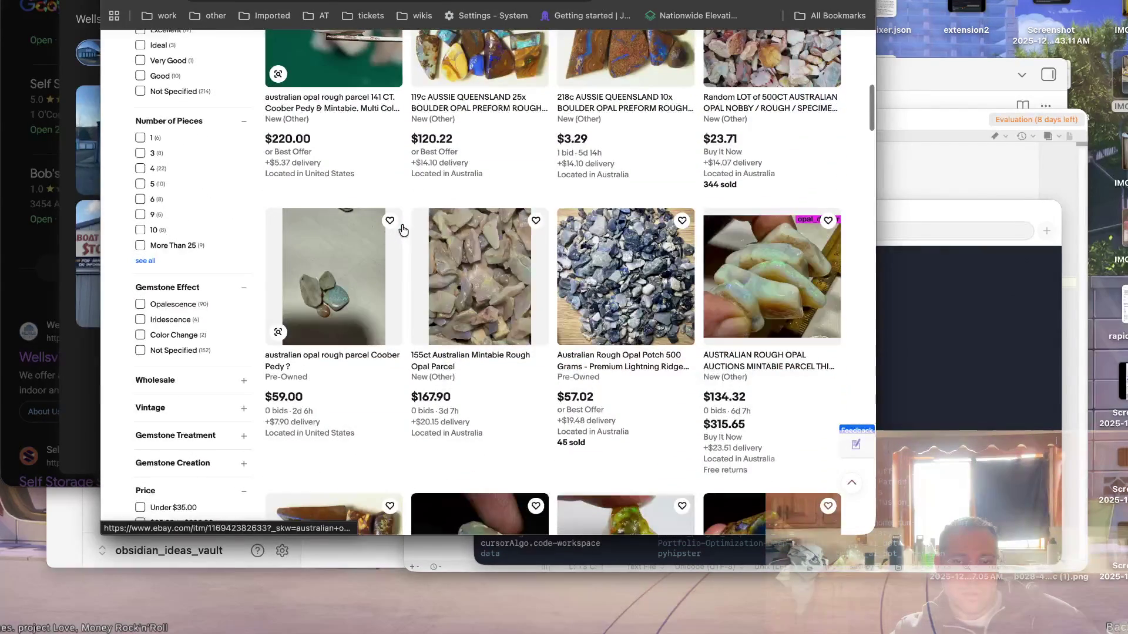
pyautogui.scroll(-10, 402, 229)
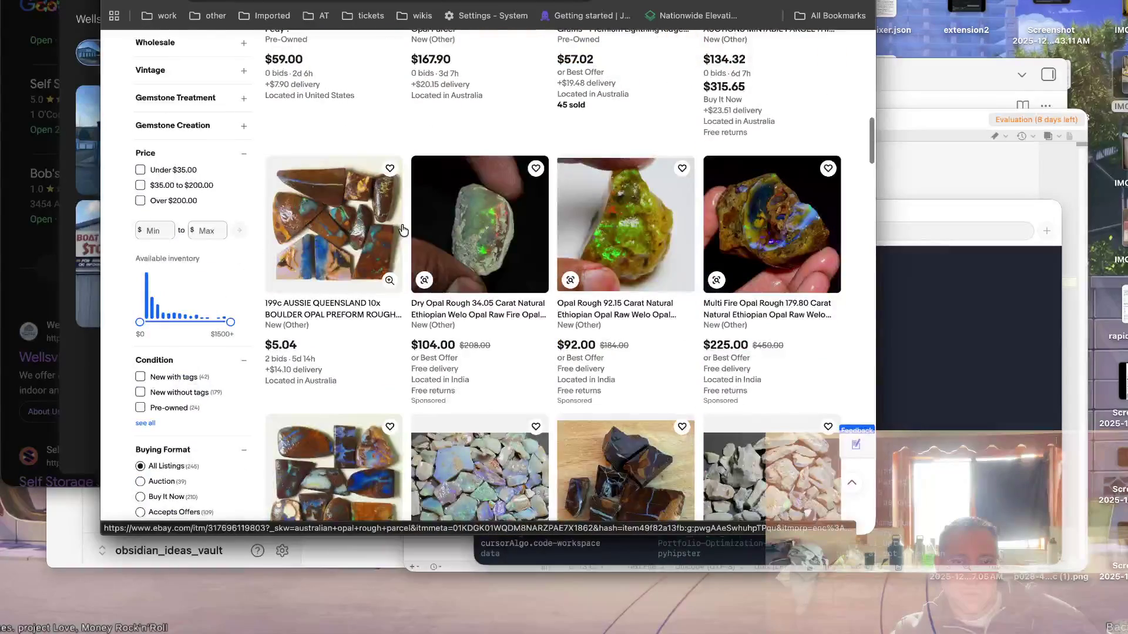
pyautogui.scroll(-7, 402, 229)
pyautogui.scroll(1, 402, 229)
pyautogui.scroll(-5, 400, 223)
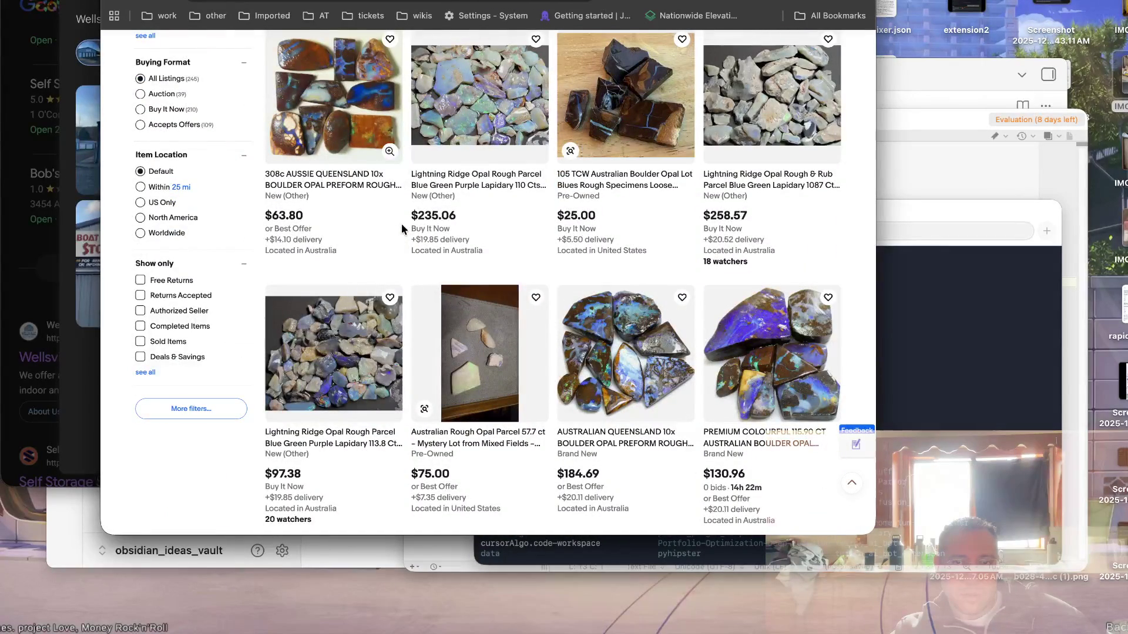
pyautogui.rightClick(801, 188)
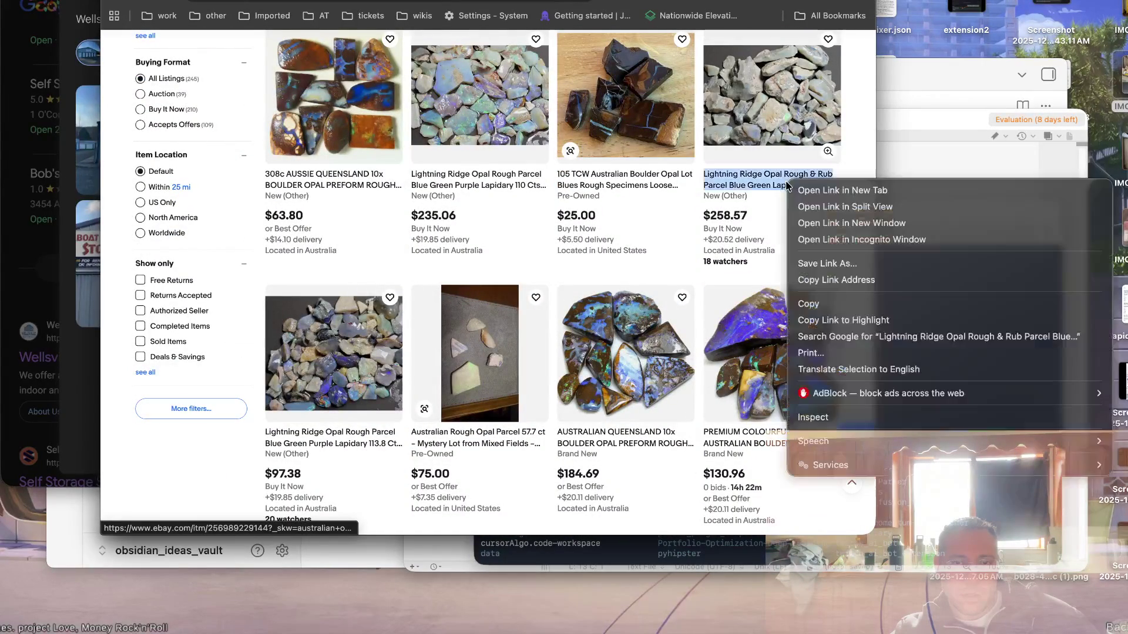
# Open the Lightning Ridge 1087 Ct opal parcel listing in a new tab and play its video
pyautogui.click(798, 189)
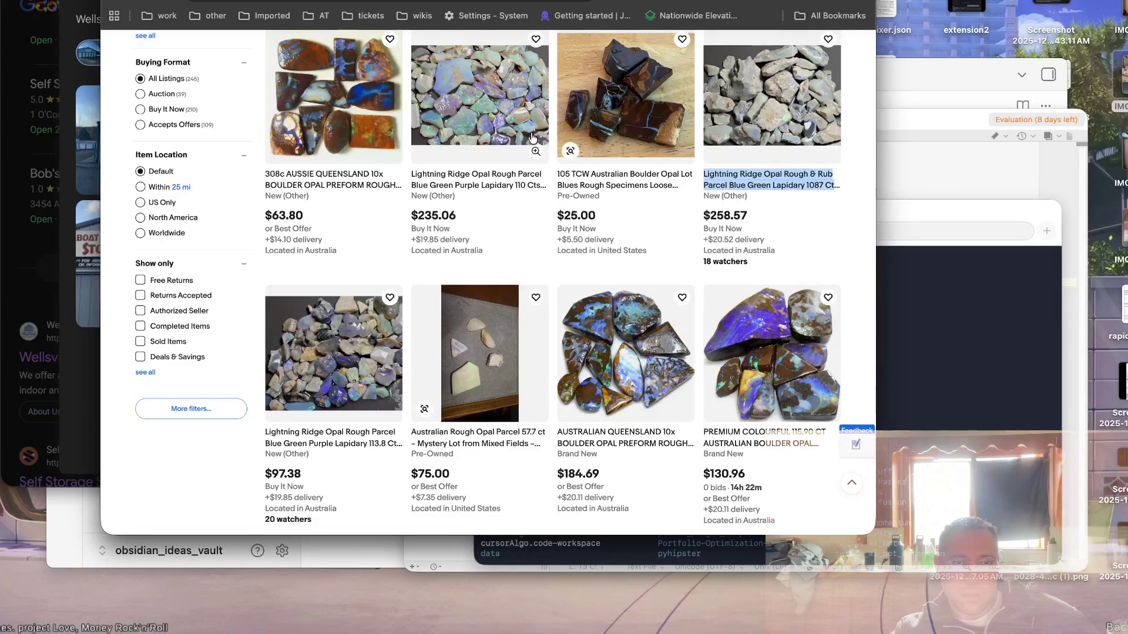
pyautogui.hotkey('ctrl', 'Tab')
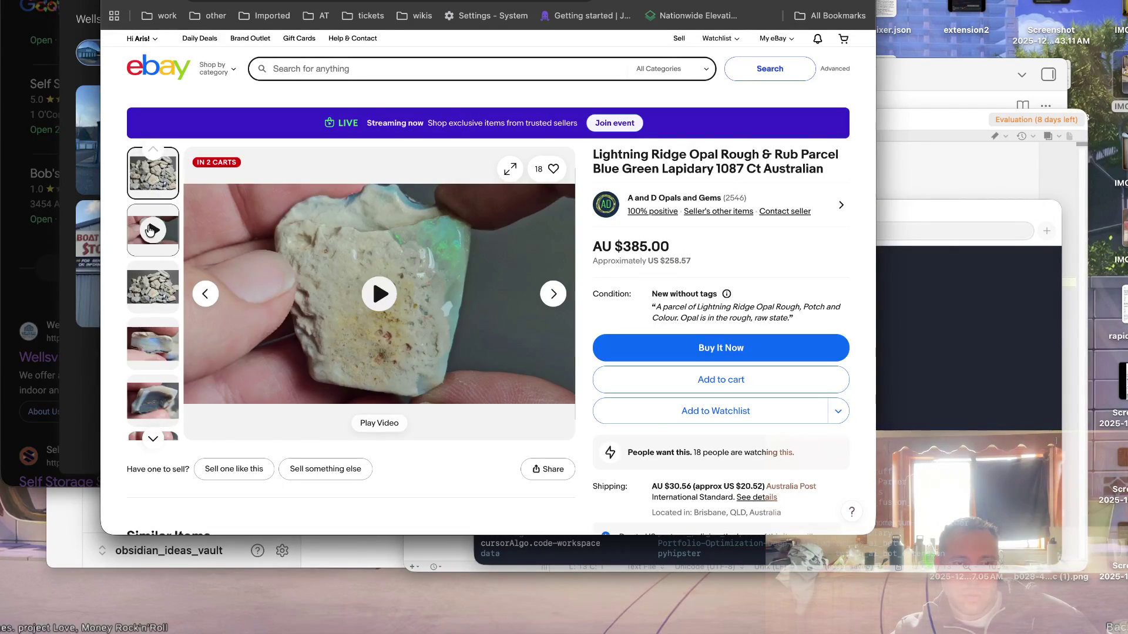
pyautogui.click(383, 304)
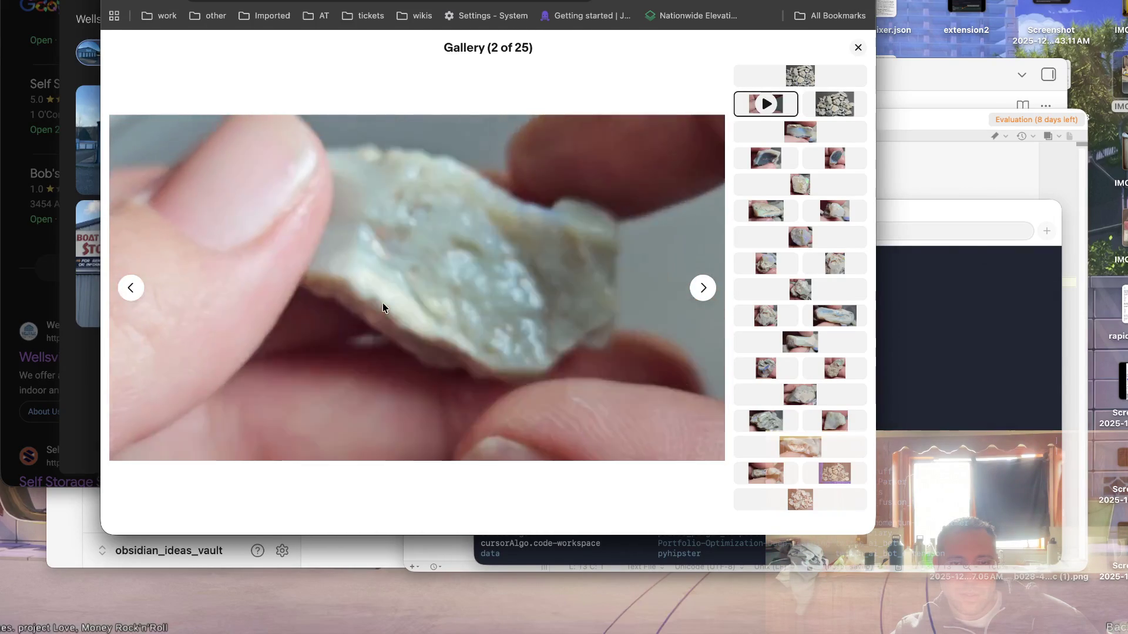
# Watch the 1:51 opal video, then close the gallery to return to the AU $385.00 listing
pyautogui.moveTo(710, 481)
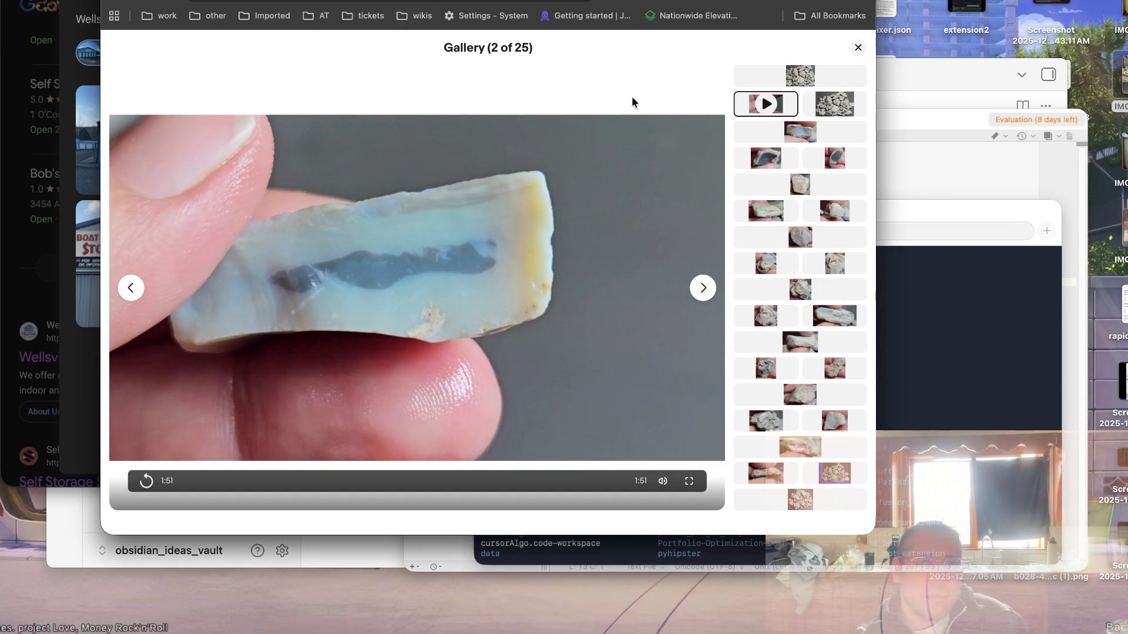
pyautogui.click(854, 46)
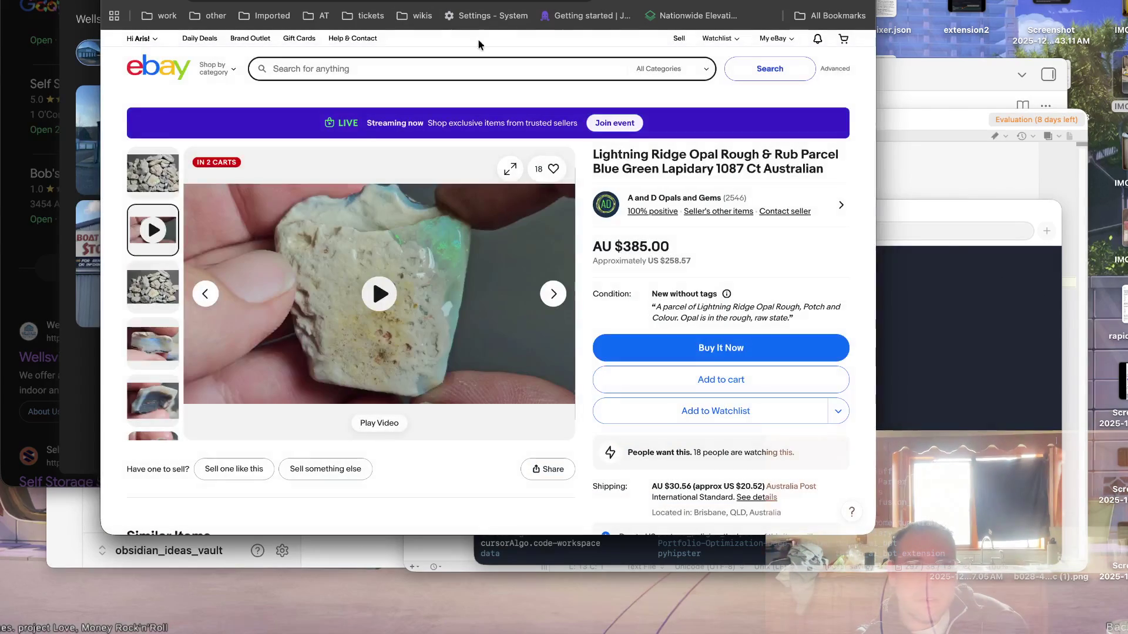
# Go back to the opal search results and scroll down to the $604.44 rough opal listing
pyautogui.press('super+bracketleft')
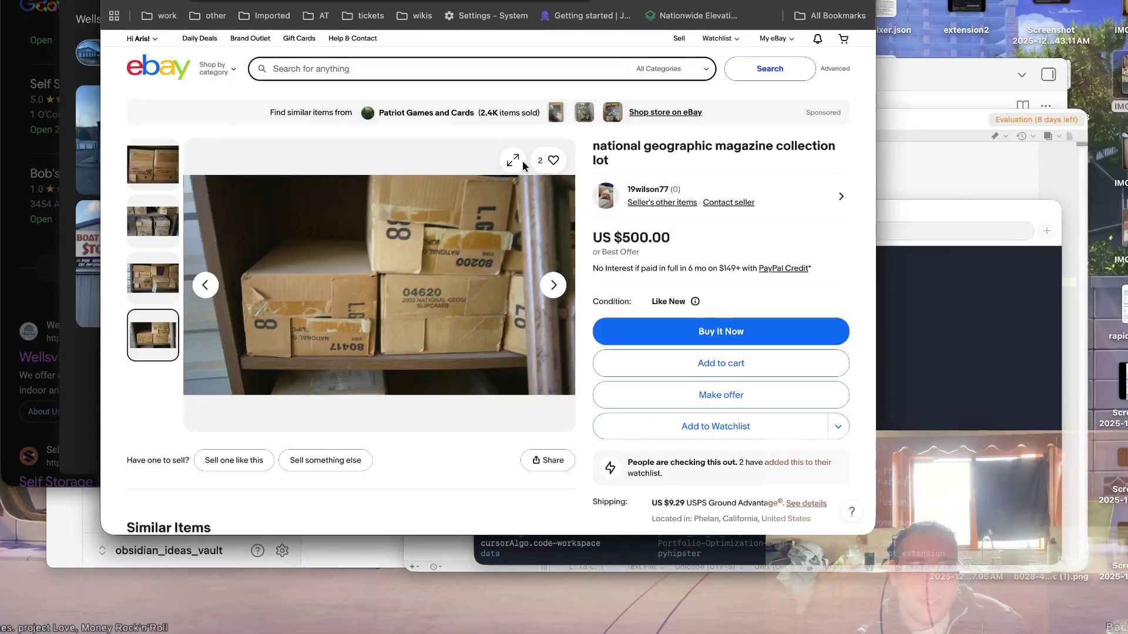
pyautogui.press('super+bracketright')
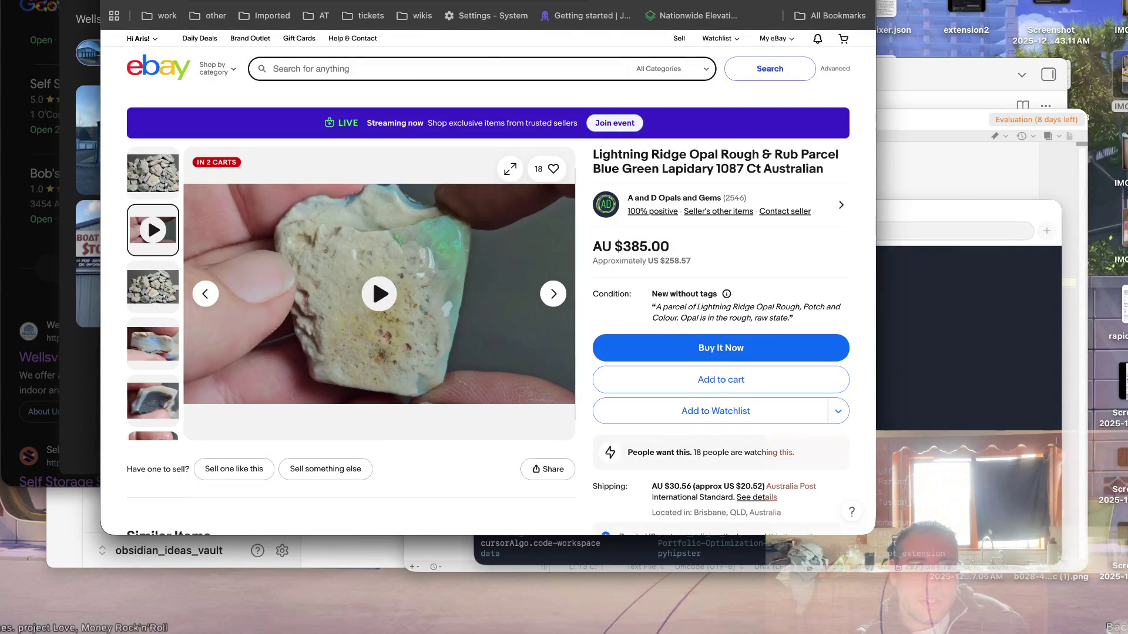
pyautogui.press('super+bracketleft')
pyautogui.scroll(-5, 584, 235)
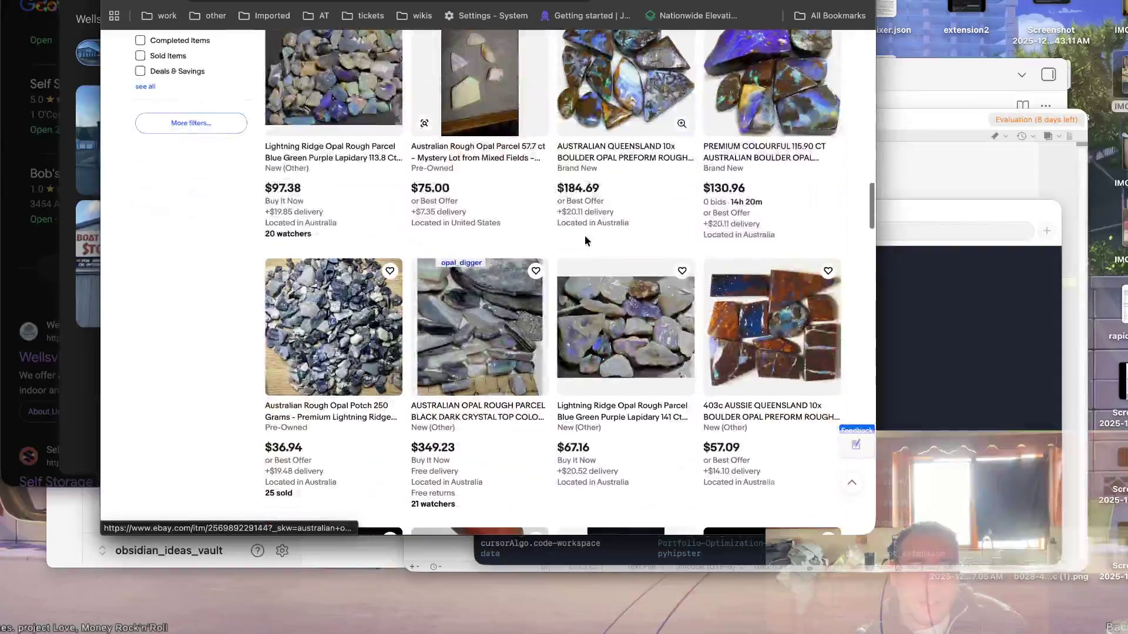
pyautogui.scroll(2, 504, 218)
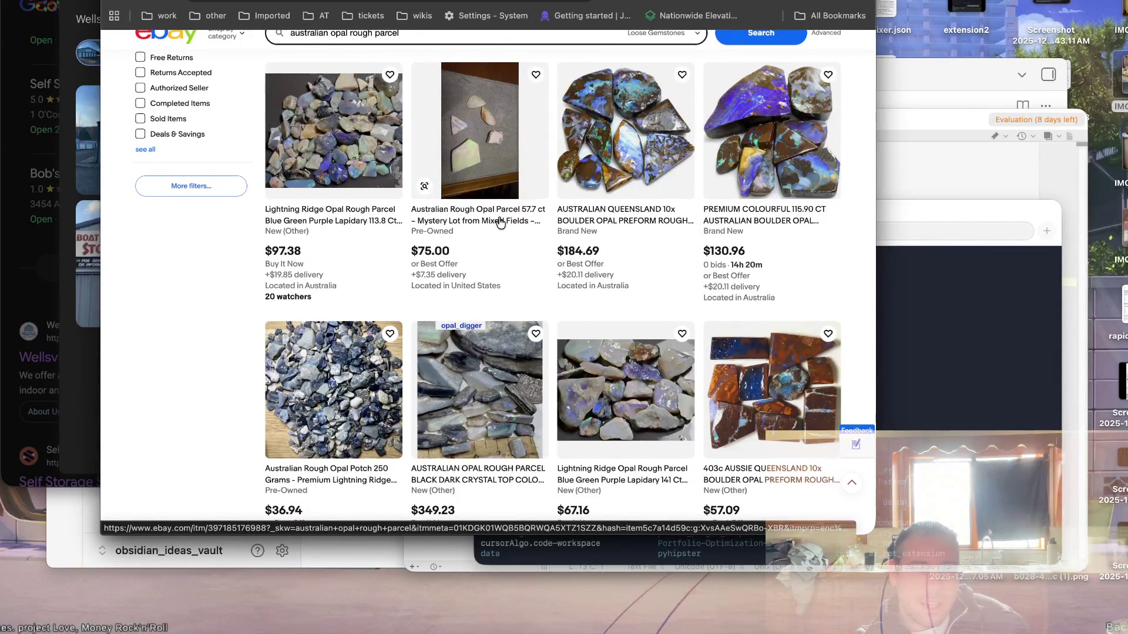
pyautogui.scroll(-10, 500, 222)
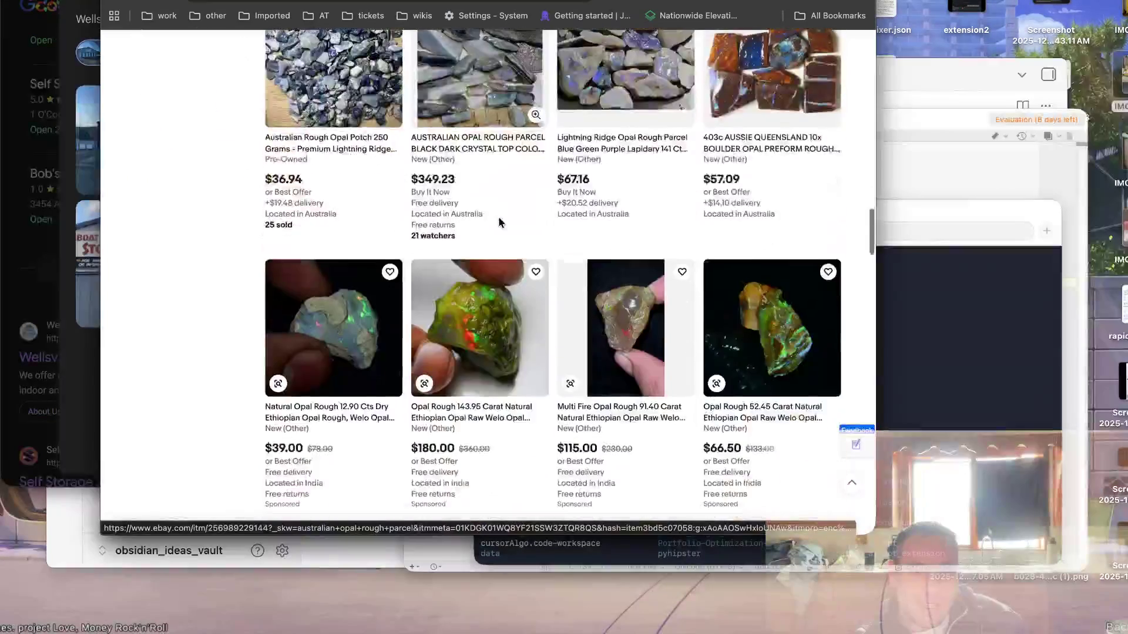
pyautogui.scroll(-8, 500, 222)
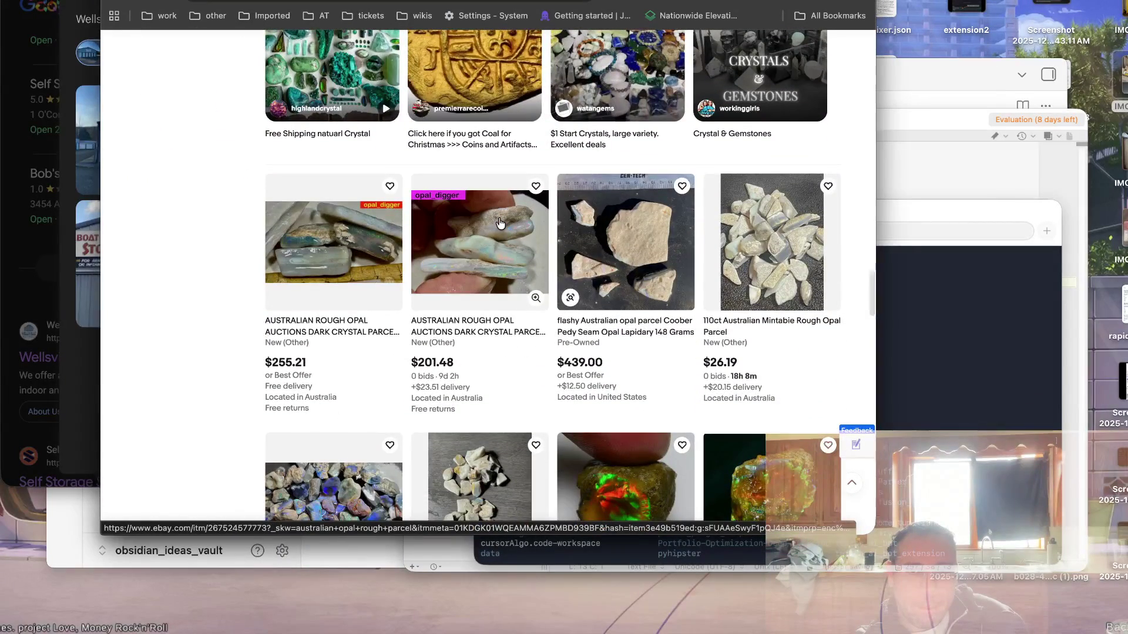
pyautogui.scroll(-8, 499, 222)
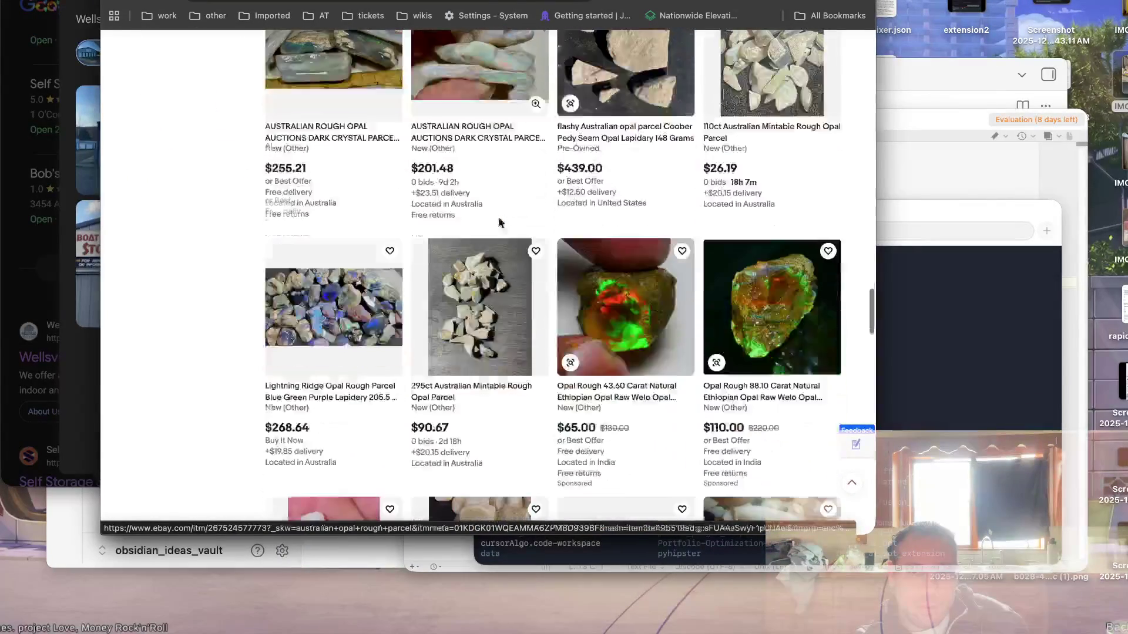
pyautogui.scroll(-10, 500, 222)
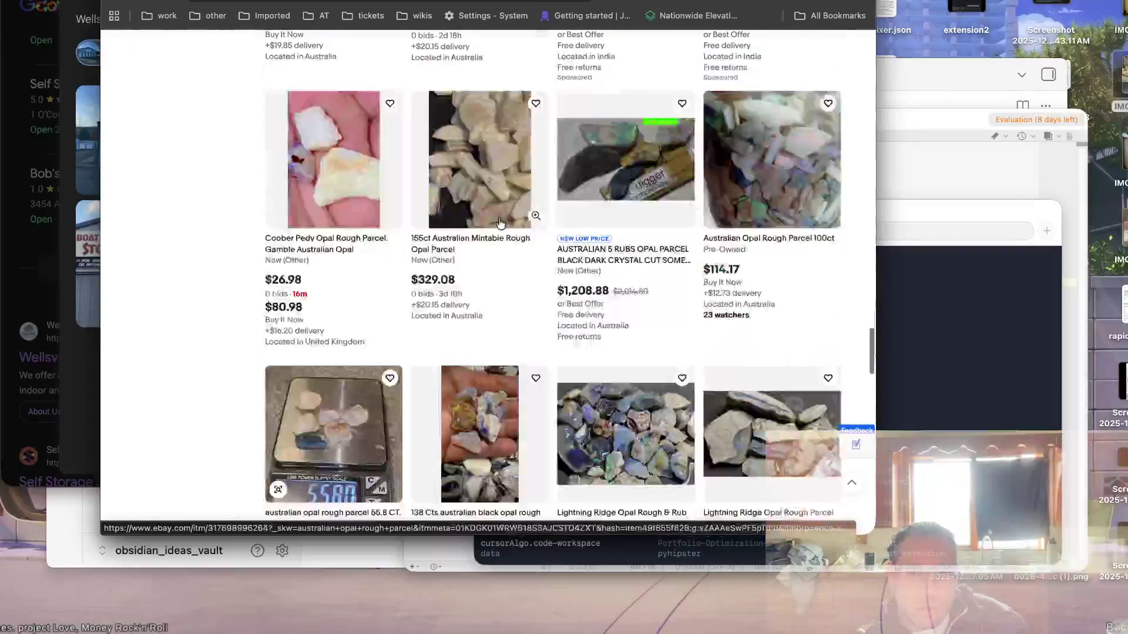
pyautogui.scroll(-5, 500, 222)
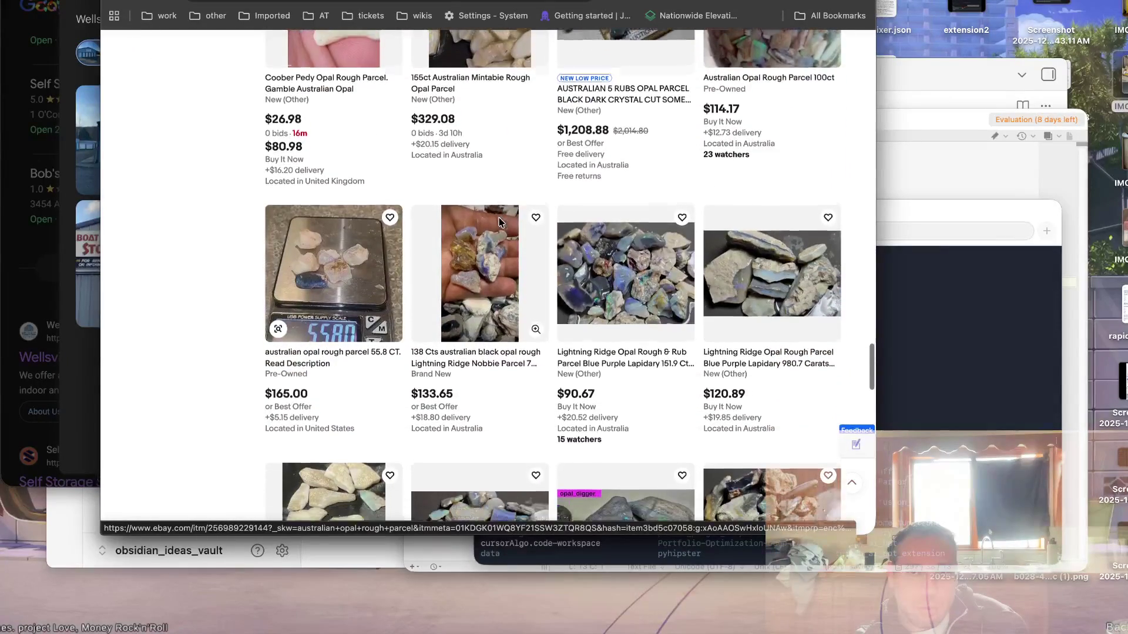
pyautogui.scroll(-7, 499, 222)
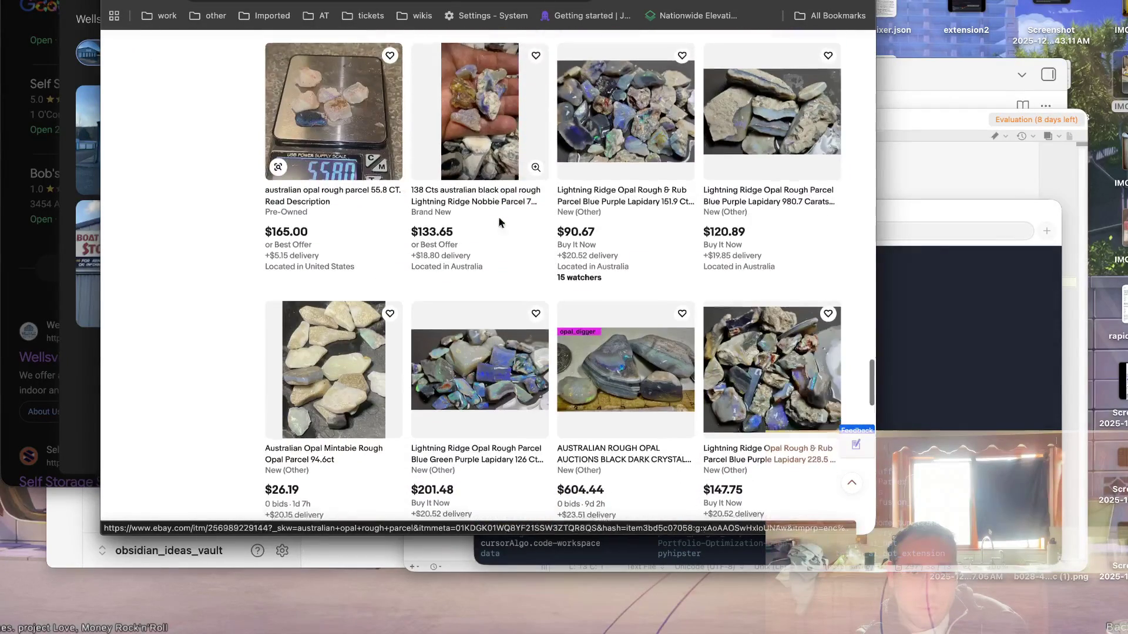
pyautogui.scroll(-2, 499, 222)
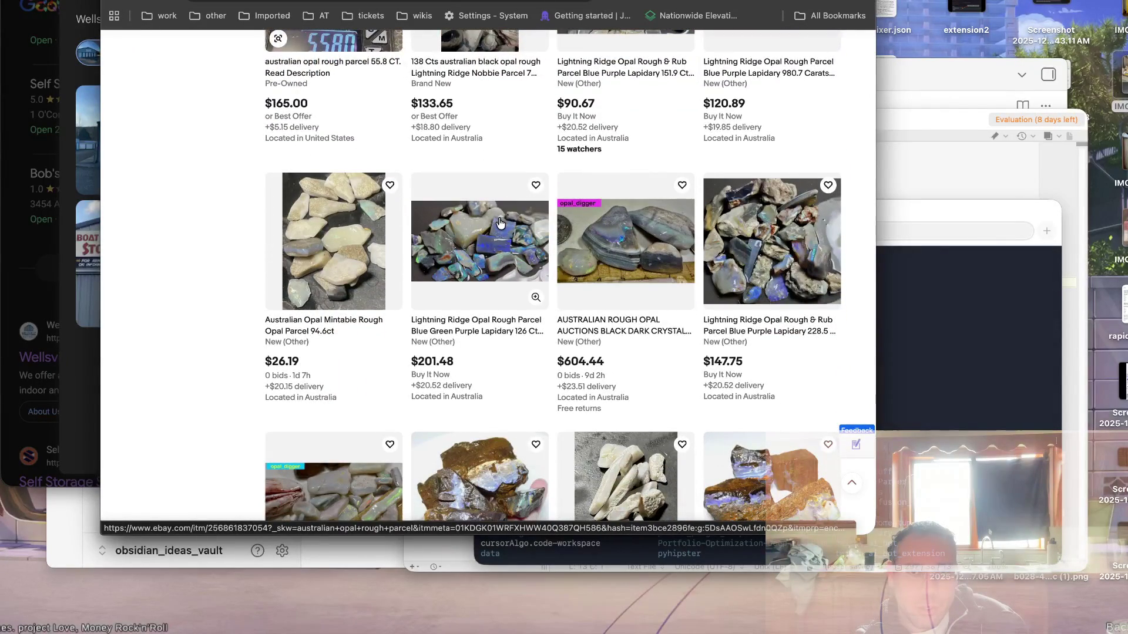
pyautogui.scroll(-1, 611, 268)
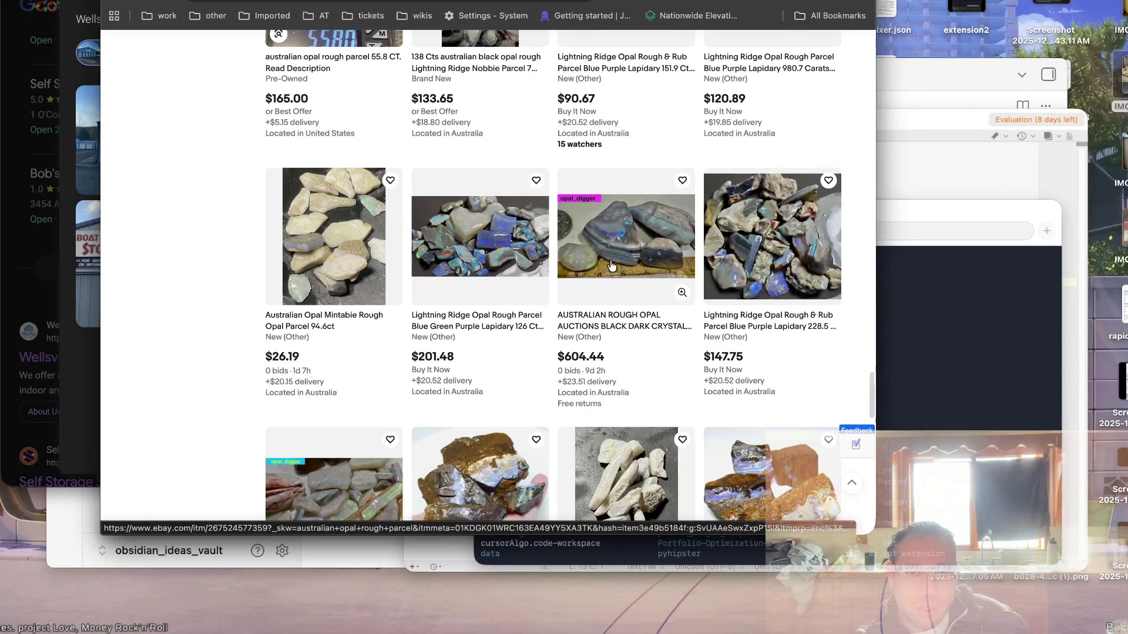
# Open the $604.44 rough opal listing in a new tab and show its gallery video
pyautogui.rightClick(628, 249)
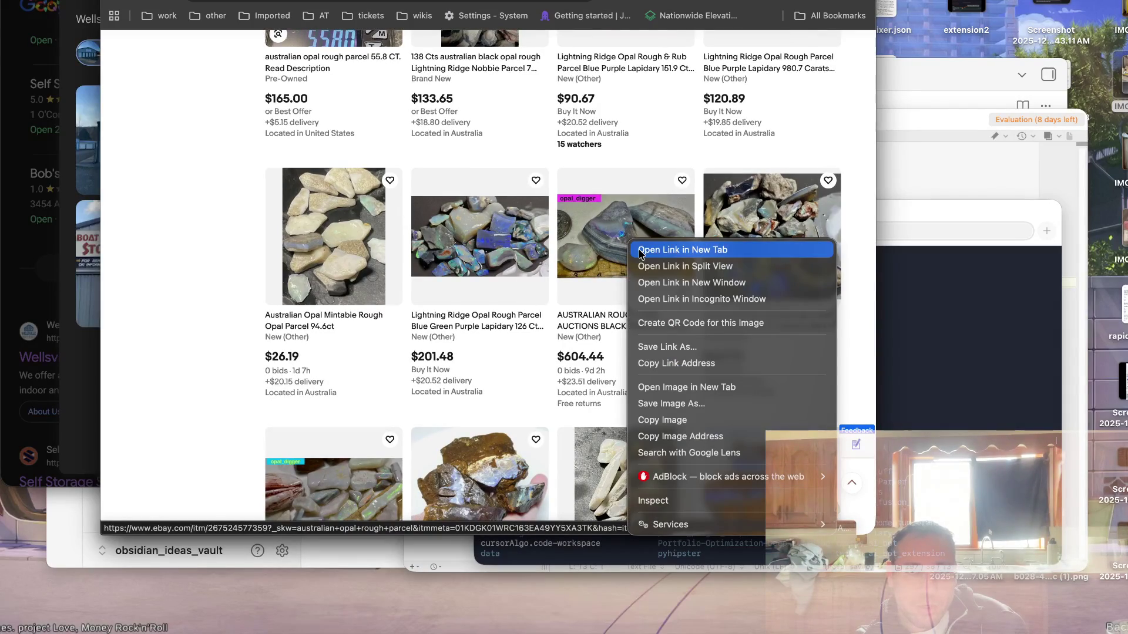
pyautogui.click(640, 251)
pyautogui.hotkey('ctrl', 'Tab')
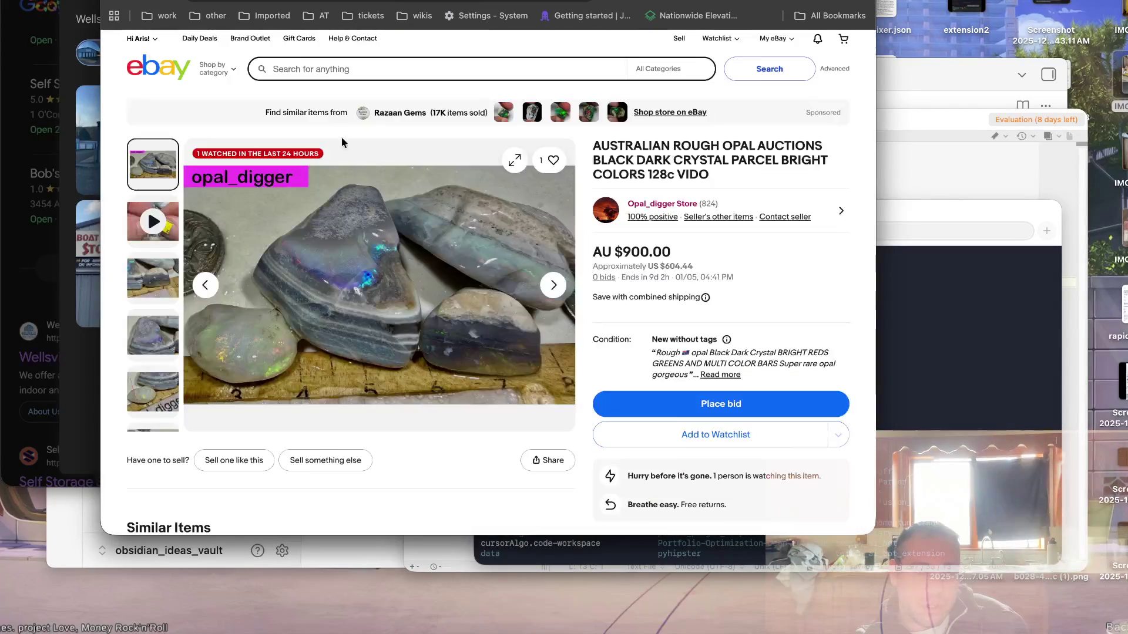
pyautogui.click(154, 228)
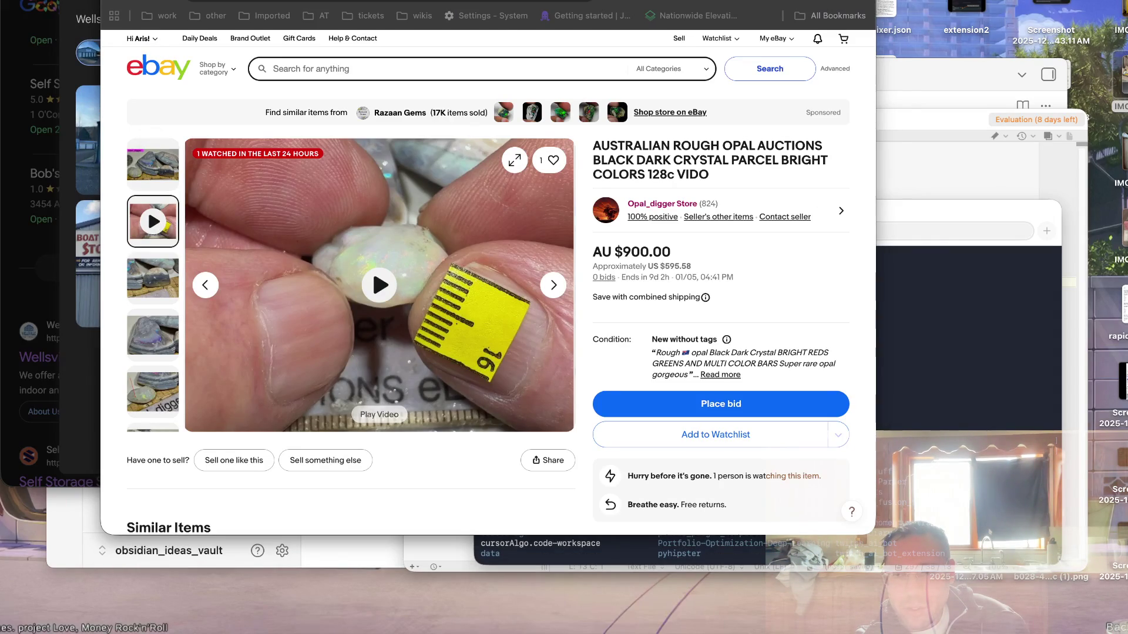
pyautogui.hotkey('ctrl', 'Tab')
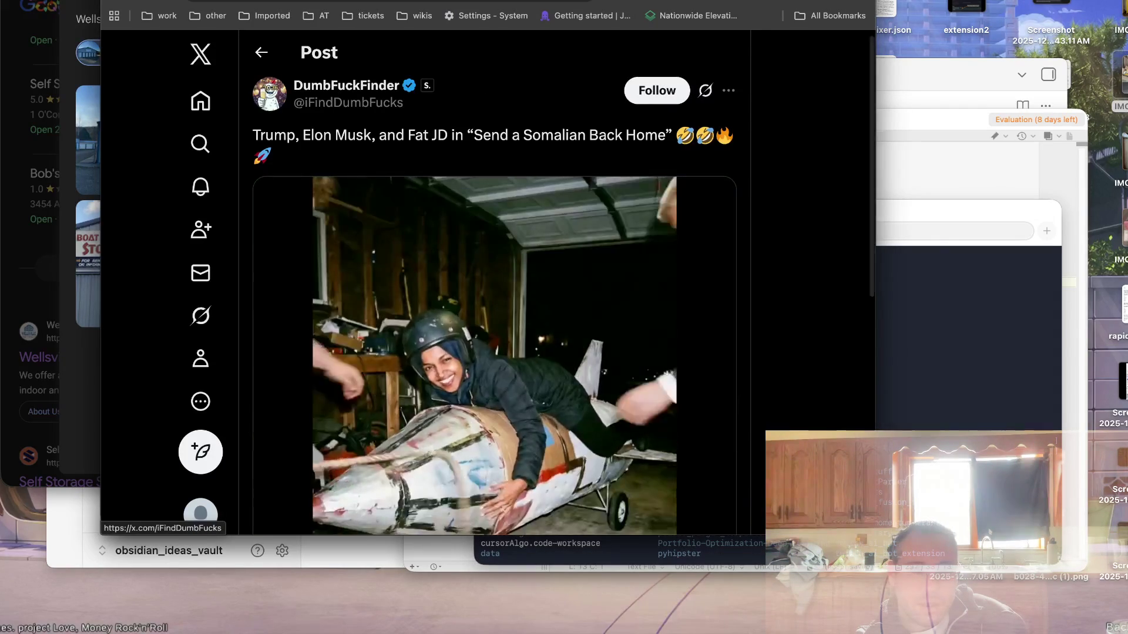
# Scroll to the X post's 1:13 video and watch it, then move to the ChatGPT tab
pyautogui.scroll(-2, 721, 175)
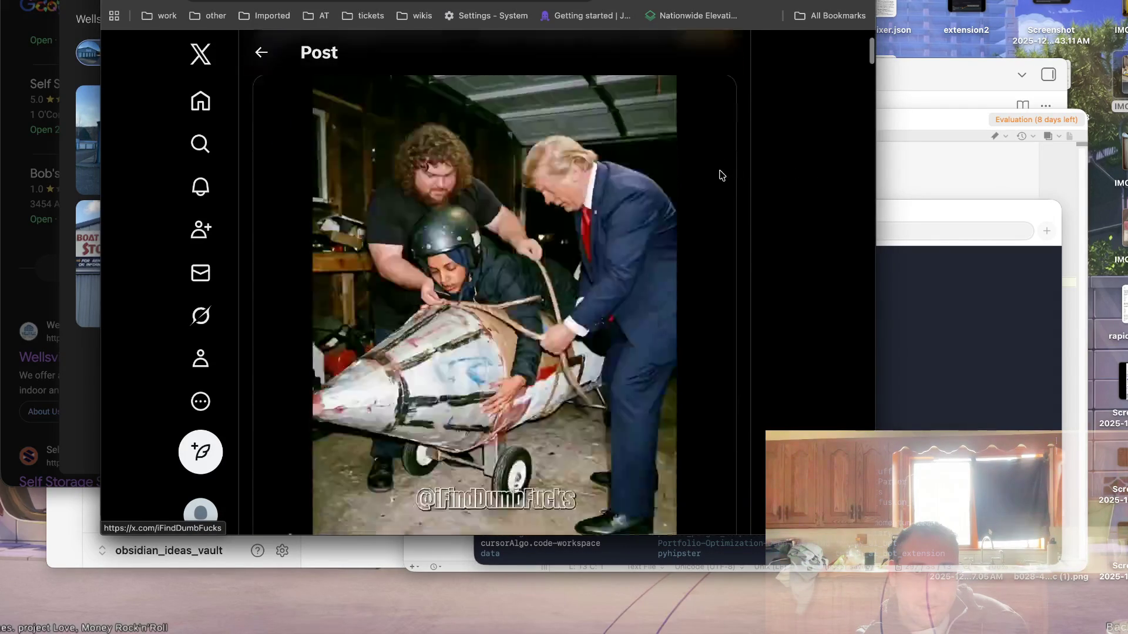
pyautogui.scroll(-1, 722, 175)
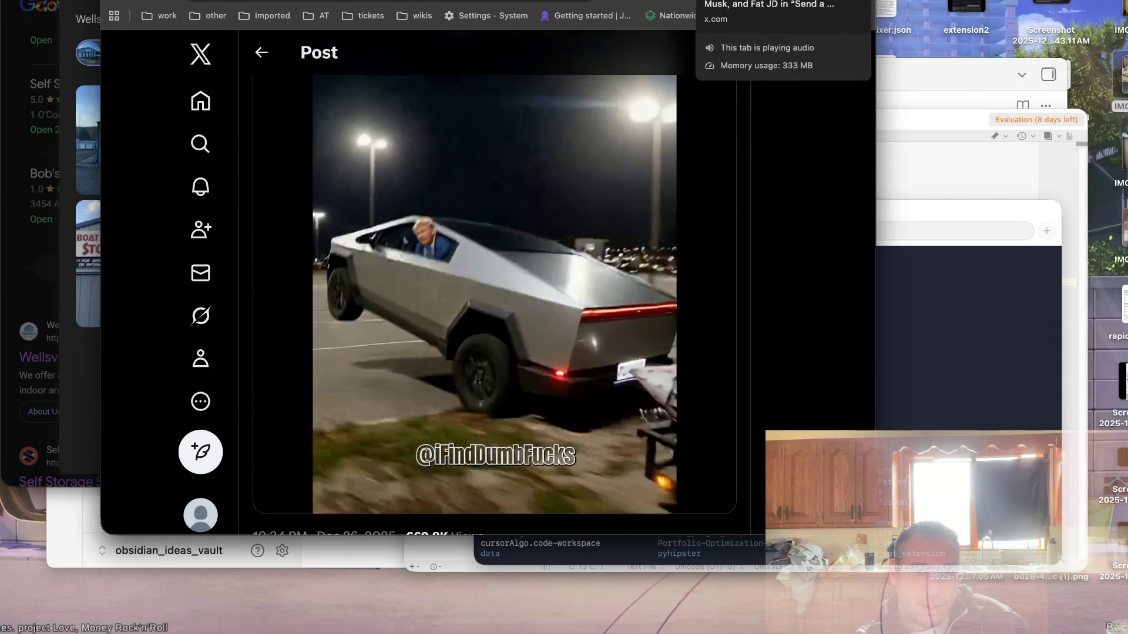
pyautogui.click(736, 2)
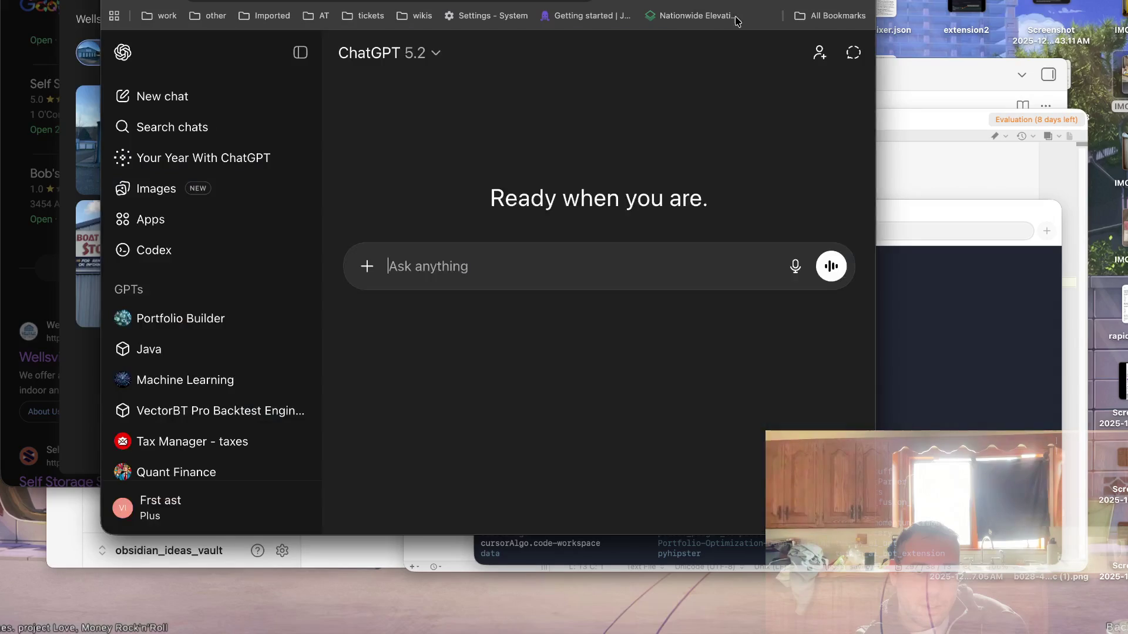
# Return to the Australian rough opal listing and play its gallery video, pausing at 0:15
pyautogui.hotkey('ctrl', 'Tab')
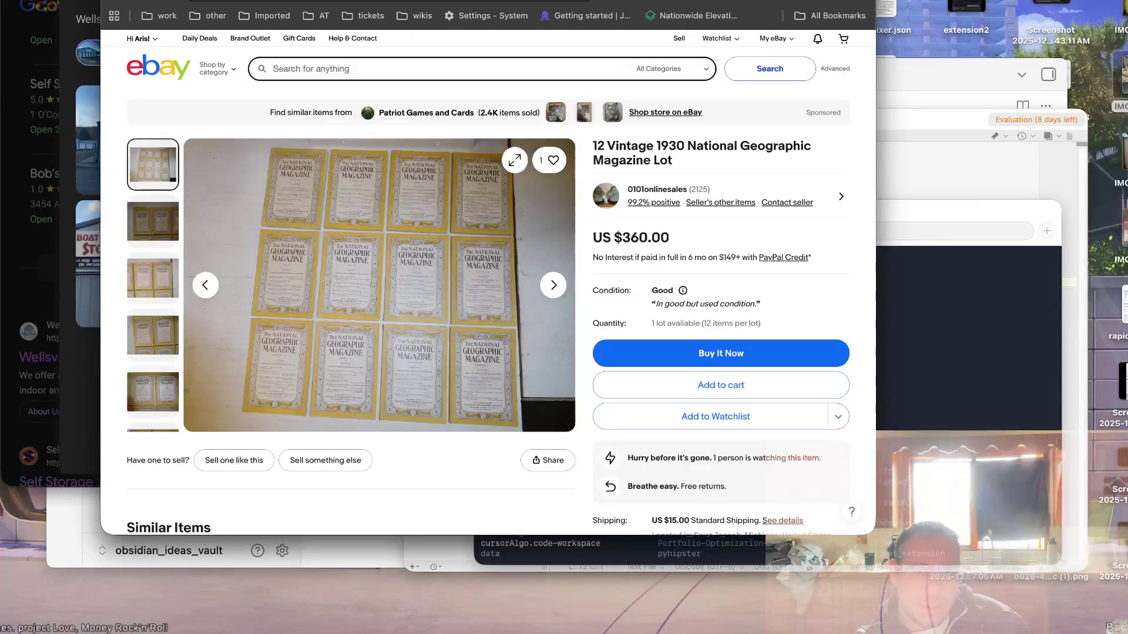
pyautogui.hotkey('ctrl', 'Tab')
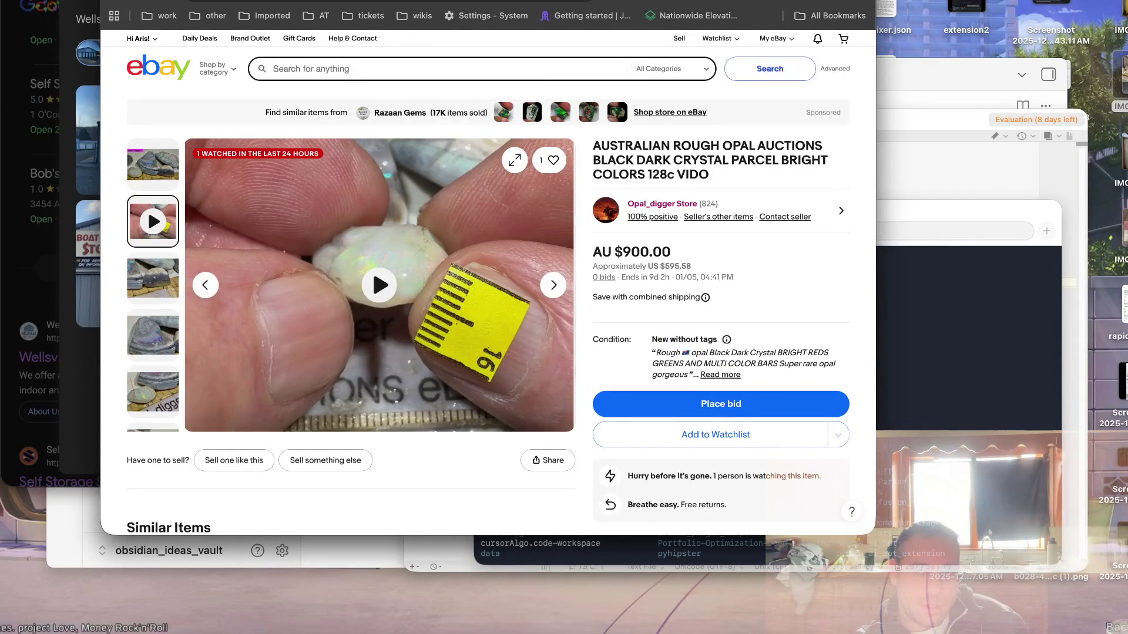
pyautogui.hotkey('ctrl', 'shift', 'Tab')
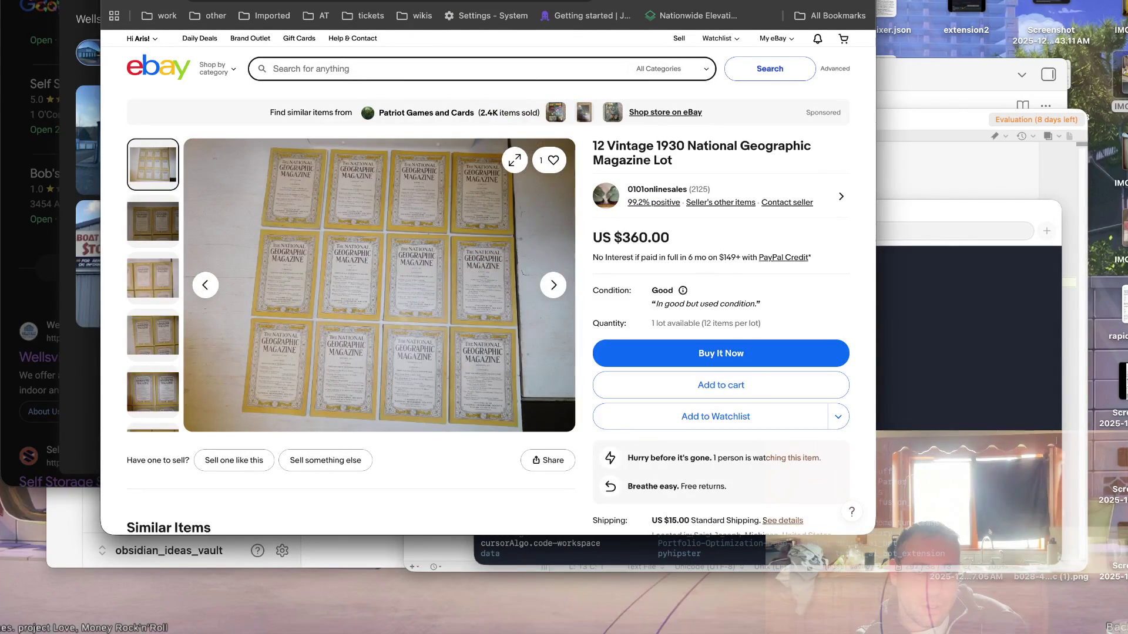
pyautogui.hotkey('ctrl', 'shift', 'Tab')
pyautogui.hotkey('ctrl', 'shift', 'Tab')
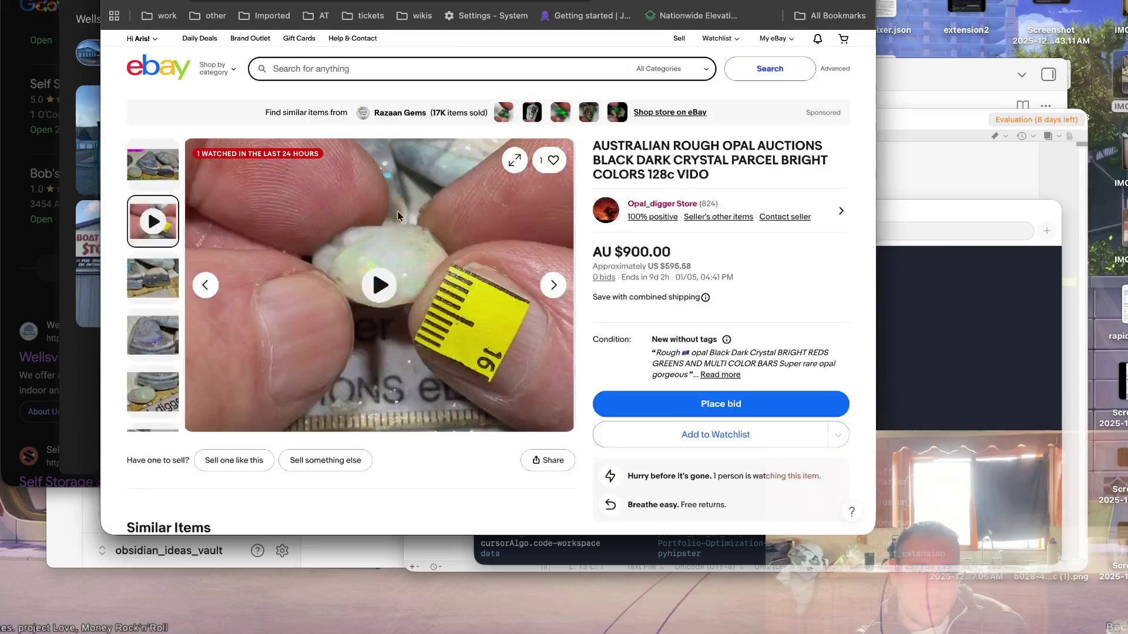
pyautogui.click(379, 318)
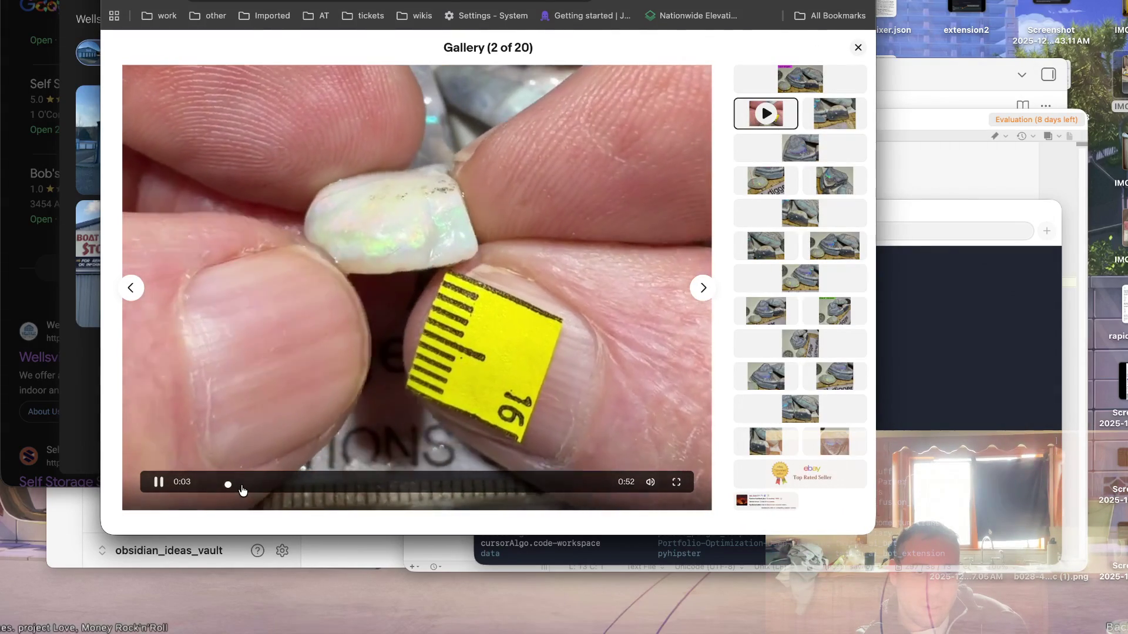
pyautogui.click(312, 489)
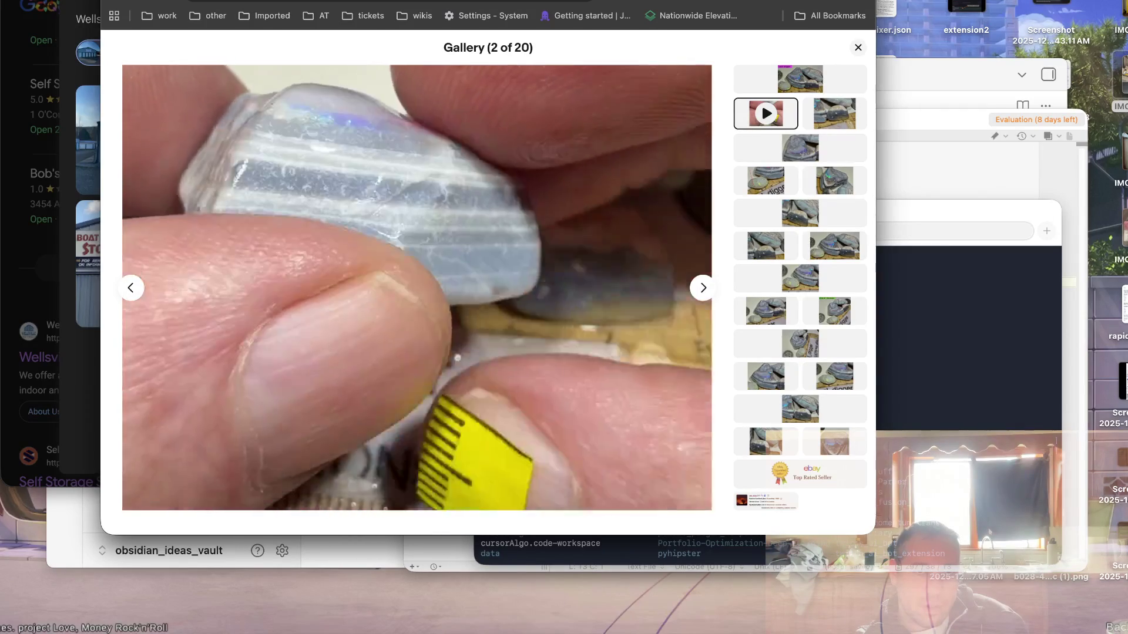
pyautogui.click(294, 406)
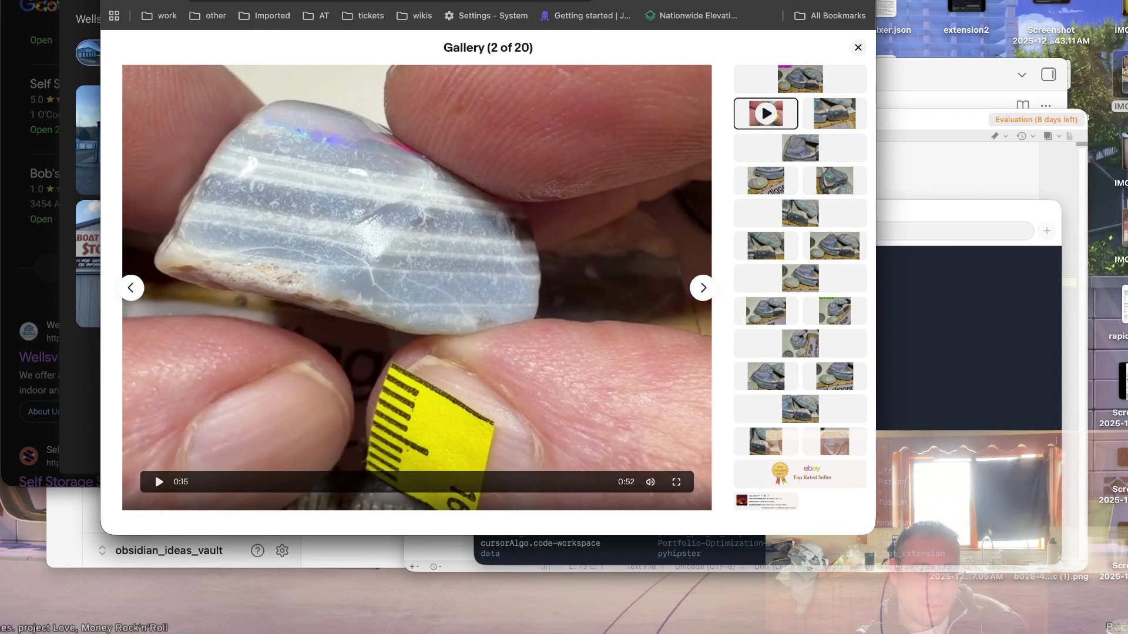
# Resume the opal video, rewind it a few times, pause it, and close the gallery
pyautogui.press('space')
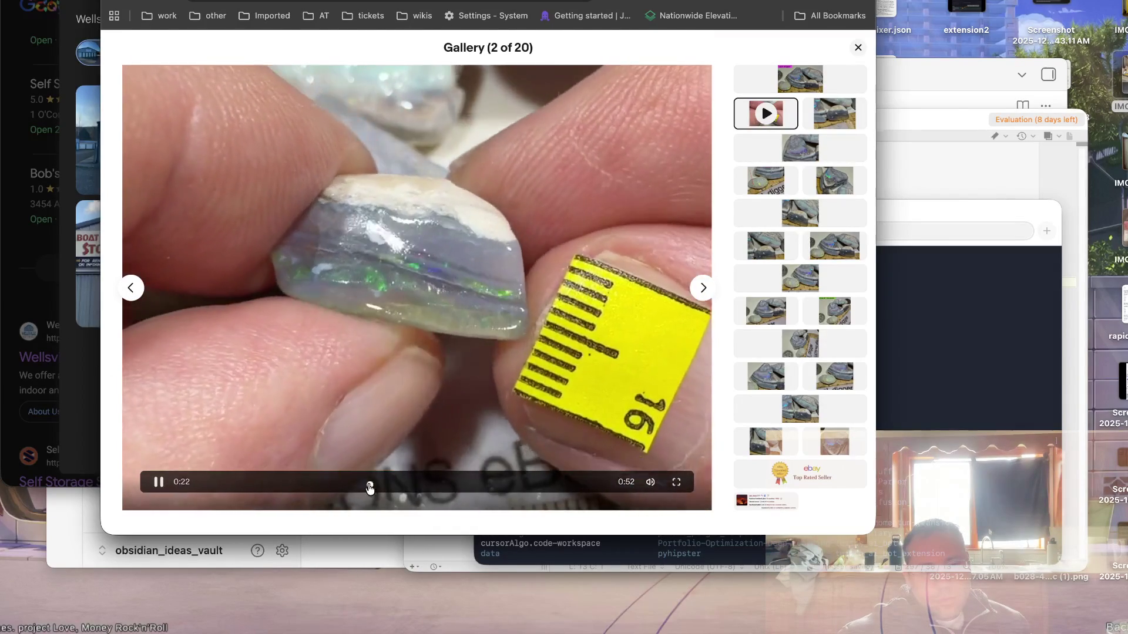
pyautogui.click(370, 485)
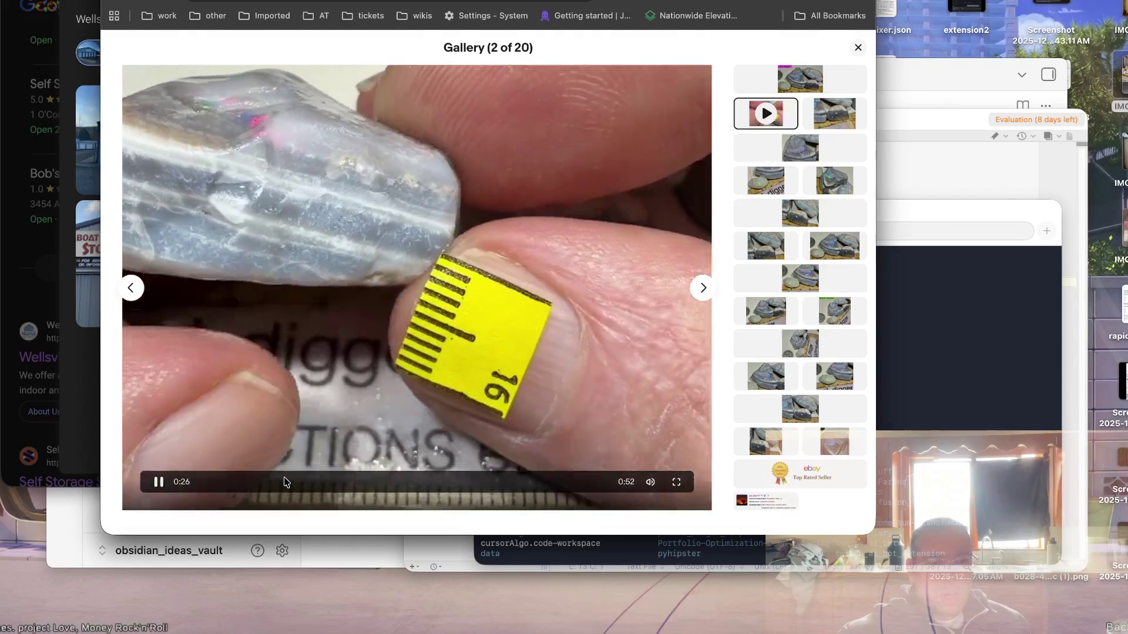
pyautogui.click(296, 486)
pyautogui.click(247, 487)
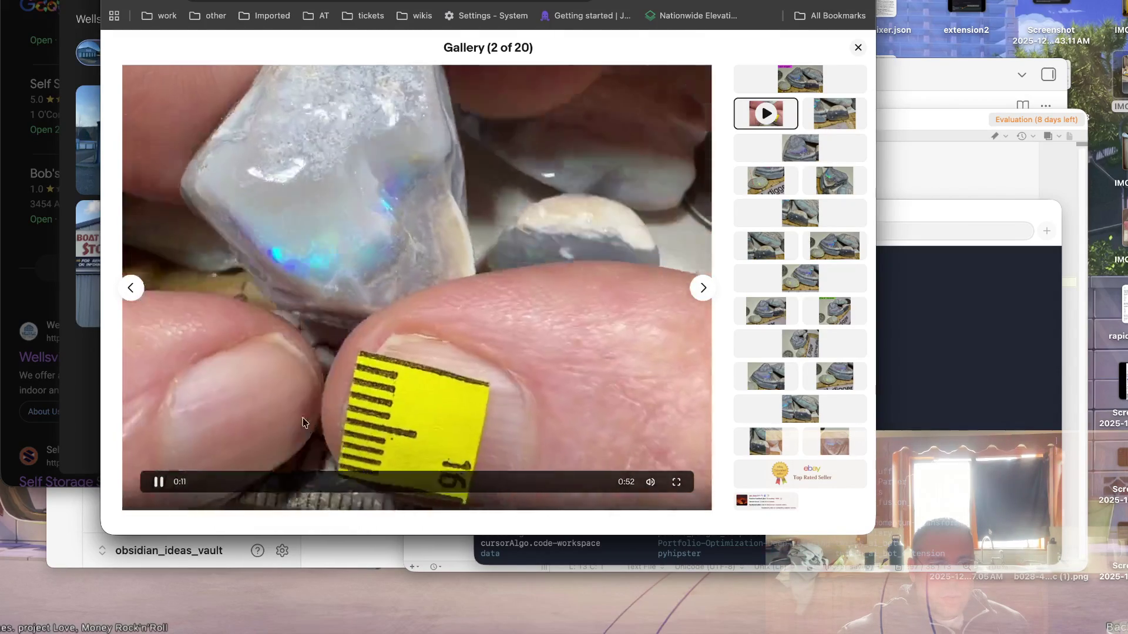
pyautogui.click(300, 419)
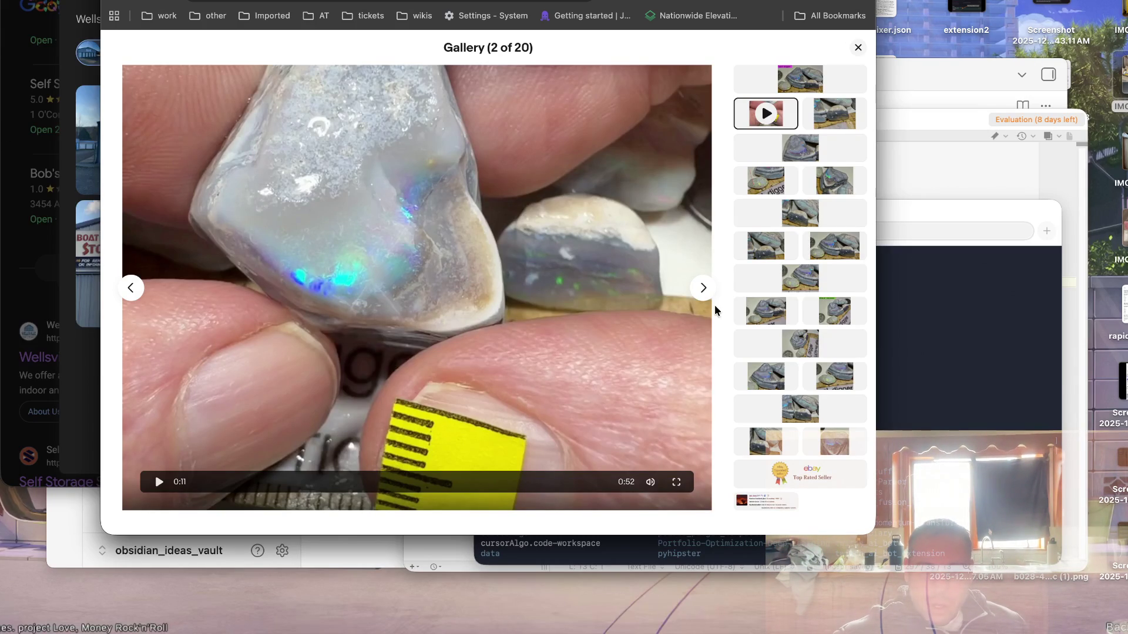
pyautogui.click(856, 48)
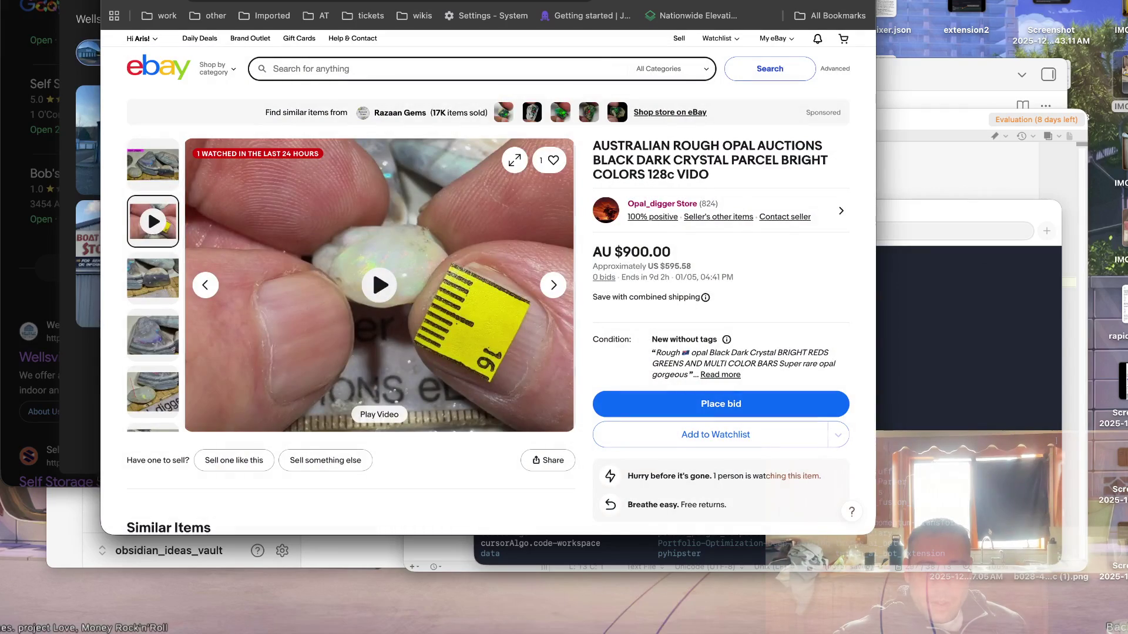
# Go back to the opal parcel search results and open page 2
pyautogui.press('super+bracketleft')
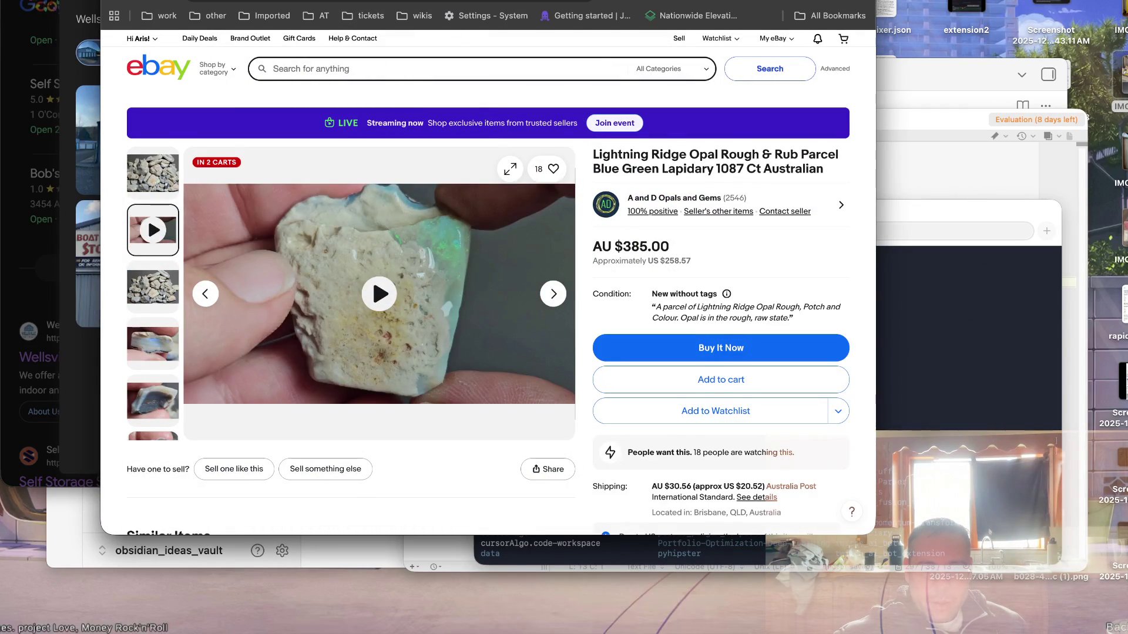
pyautogui.press('super+bracketleft')
pyautogui.press('super+bracketright')
pyautogui.scroll(-20, 402, 244)
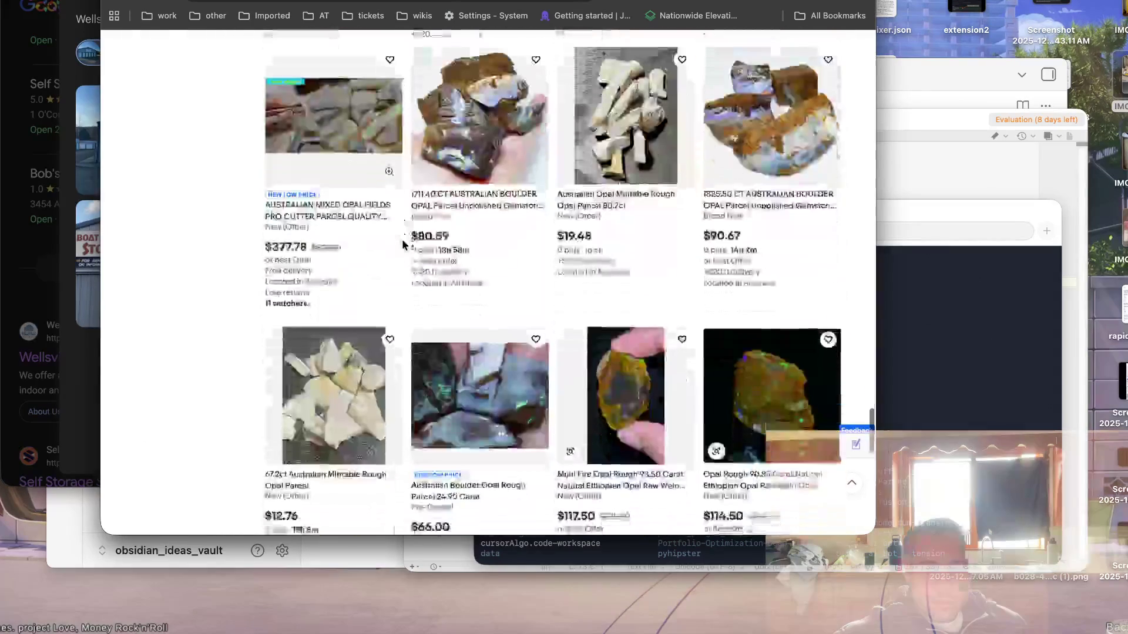
pyautogui.scroll(-8, 403, 244)
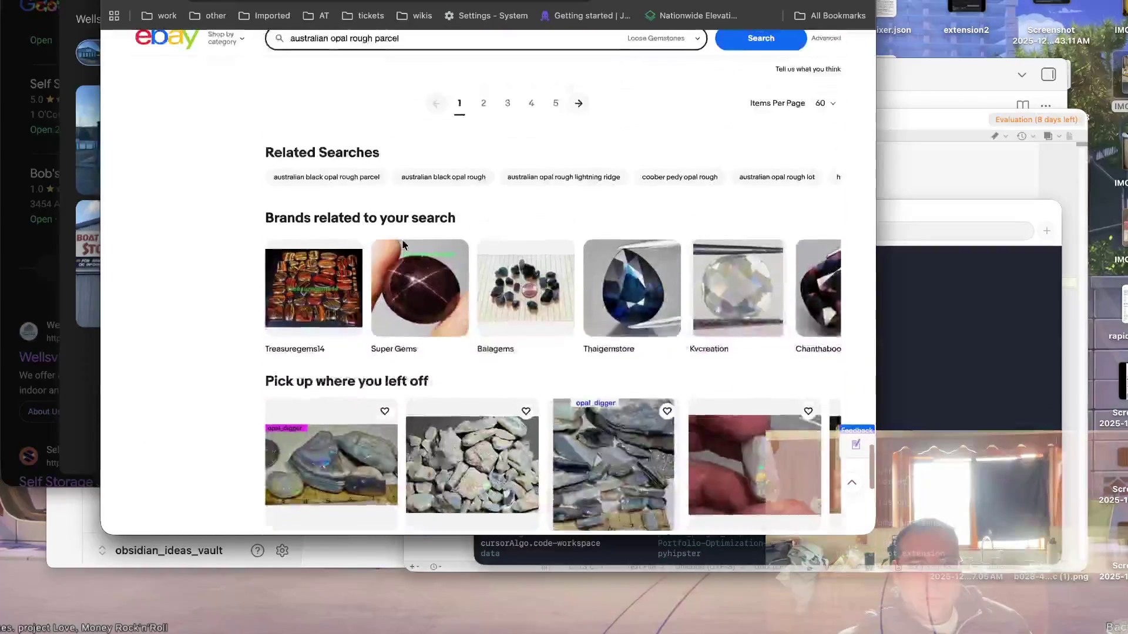
pyautogui.scroll(3, 403, 244)
pyautogui.scroll(1, 402, 244)
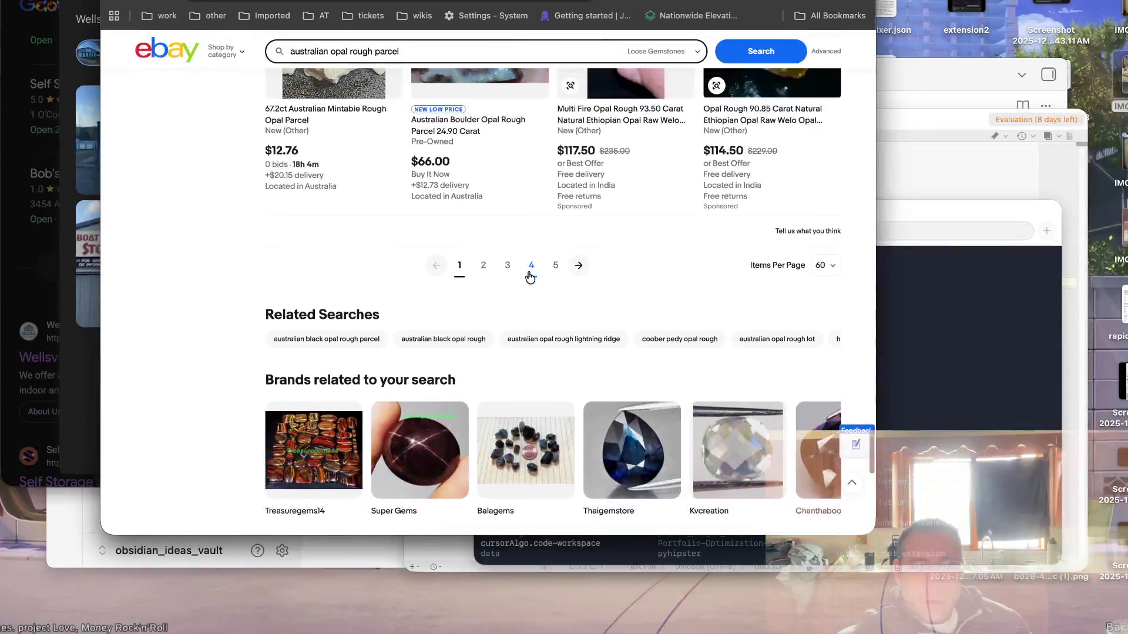
pyautogui.click(483, 268)
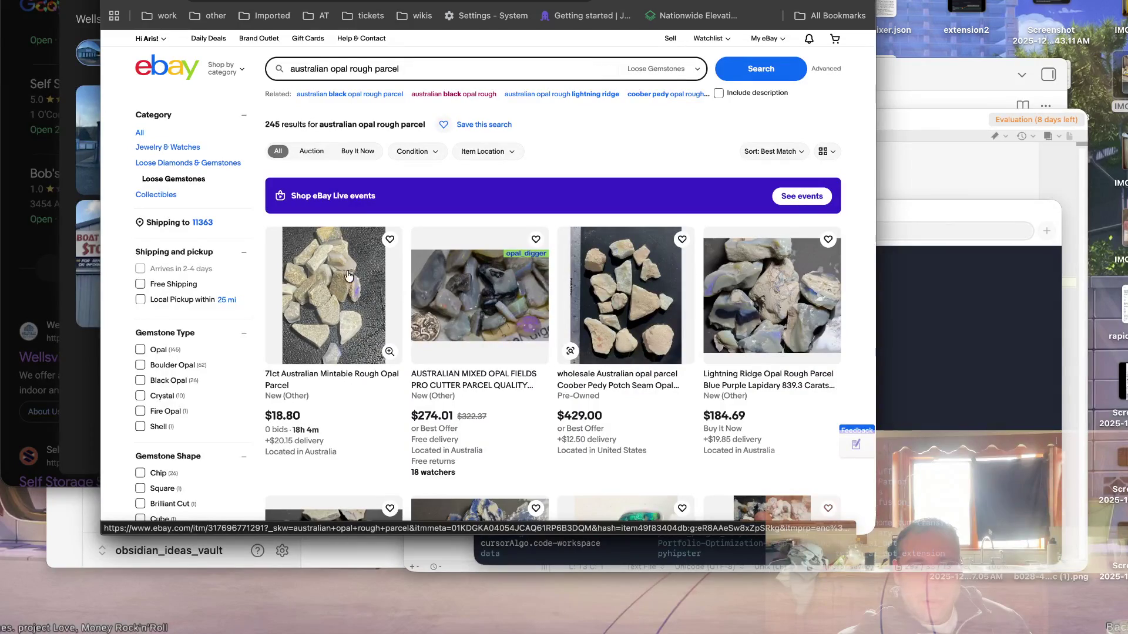
# Open the Tops* Lightning Ridge Black Opal Parcel listing at GBP 600.00
pyautogui.scroll(-5, 348, 275)
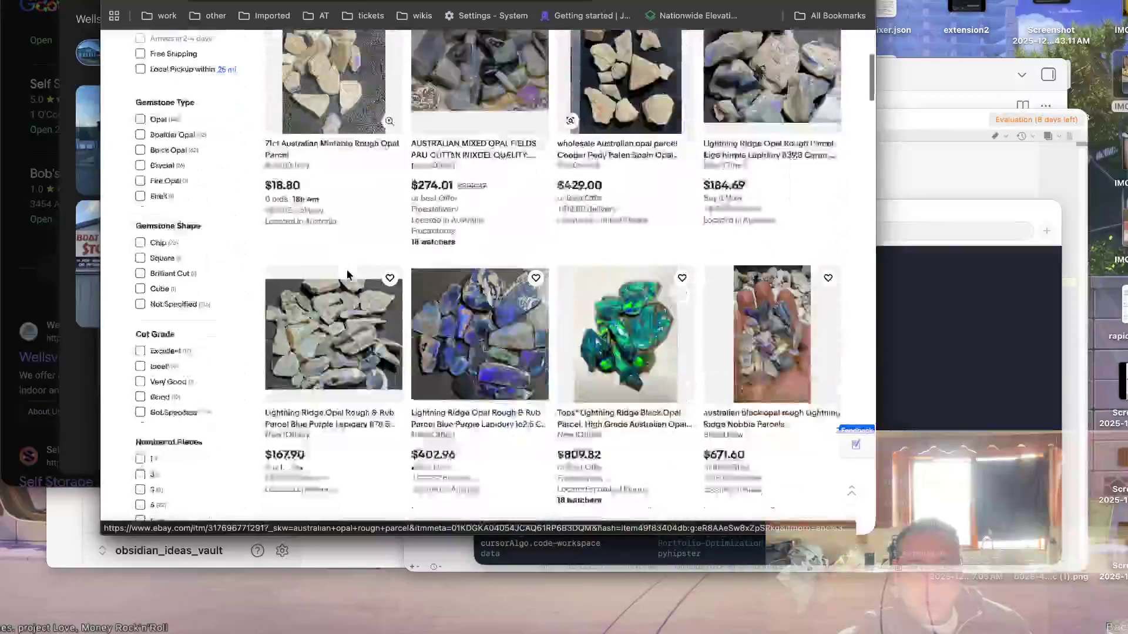
pyautogui.scroll(-1, 348, 275)
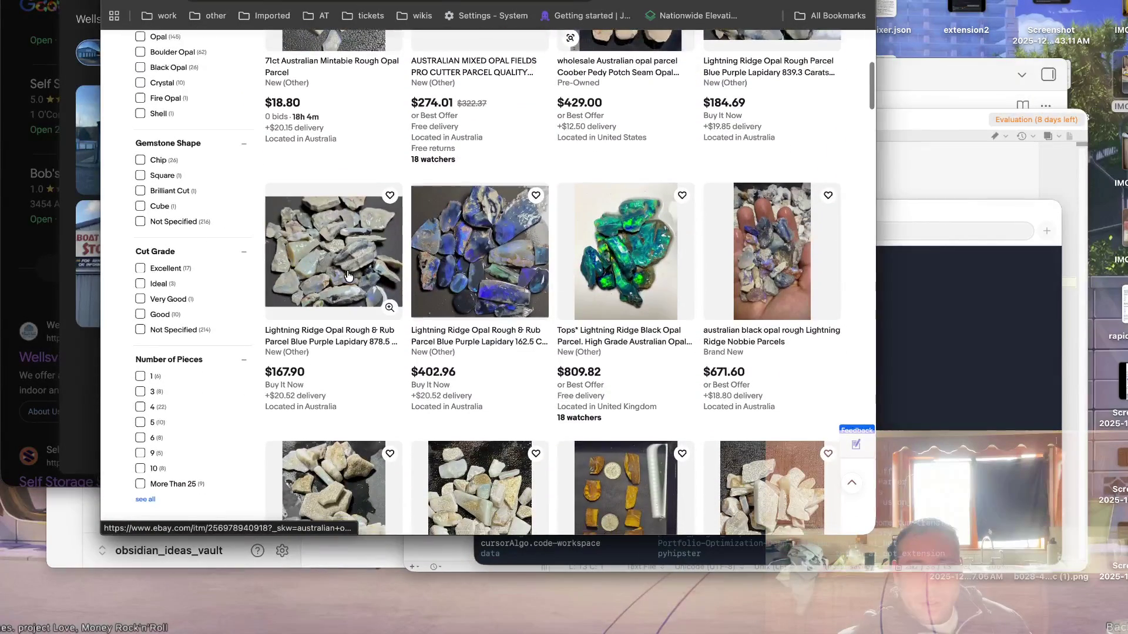
pyautogui.click(624, 311)
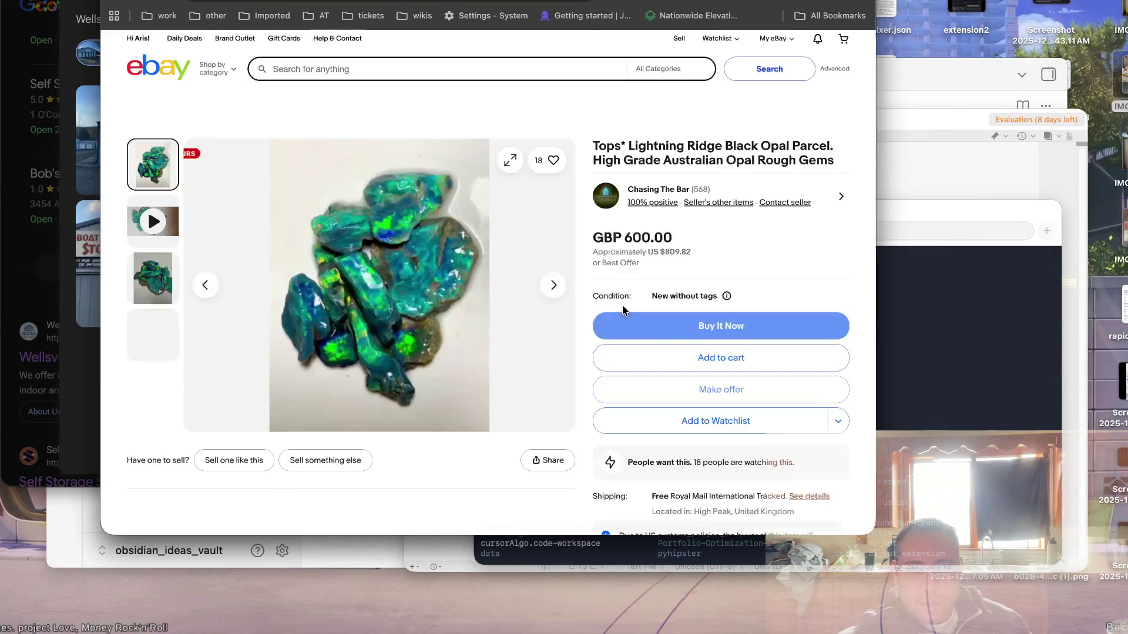
# Play the black opal parcel's gallery video in full screen
pyautogui.scroll(-1, 525, 308)
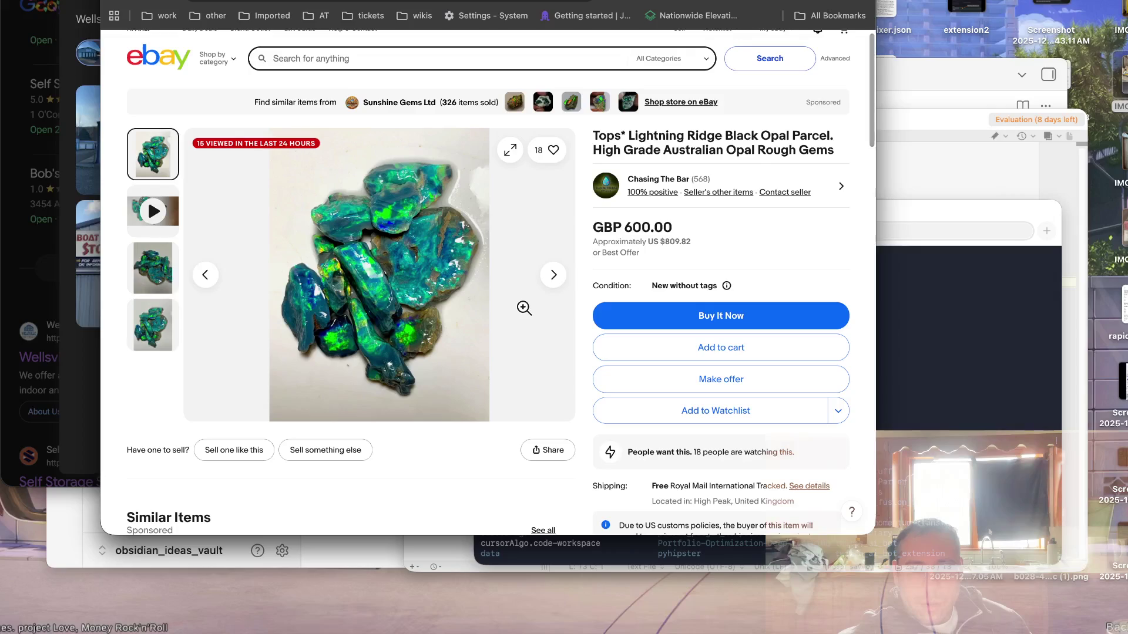
pyautogui.scroll(-1, 523, 308)
pyautogui.scroll(-10, 523, 308)
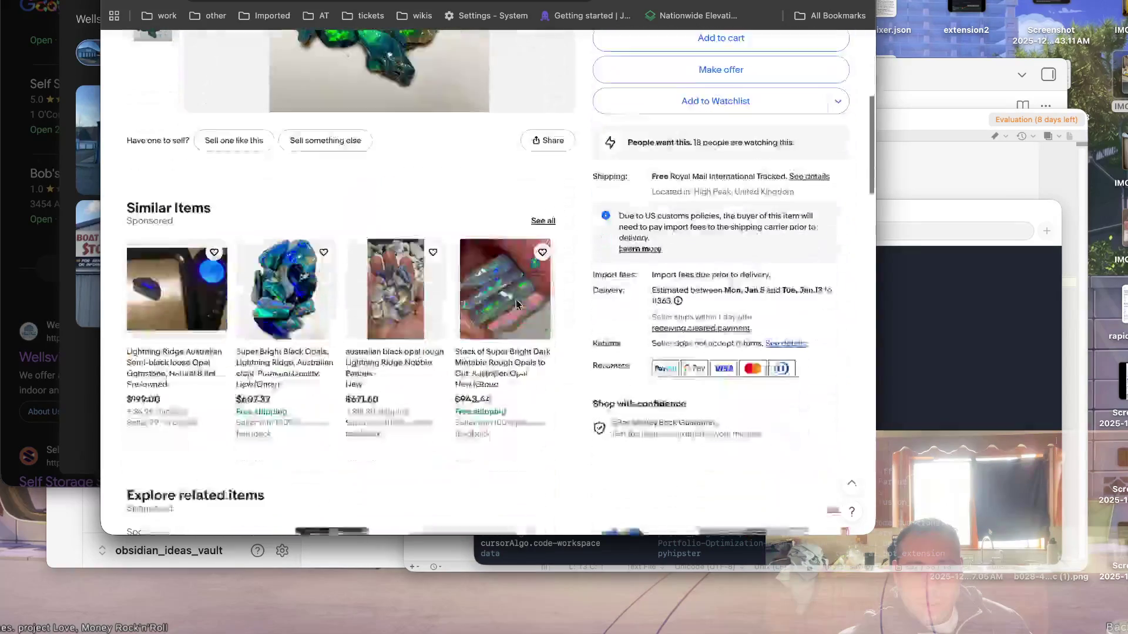
pyautogui.scroll(12, 523, 309)
pyautogui.click(154, 223)
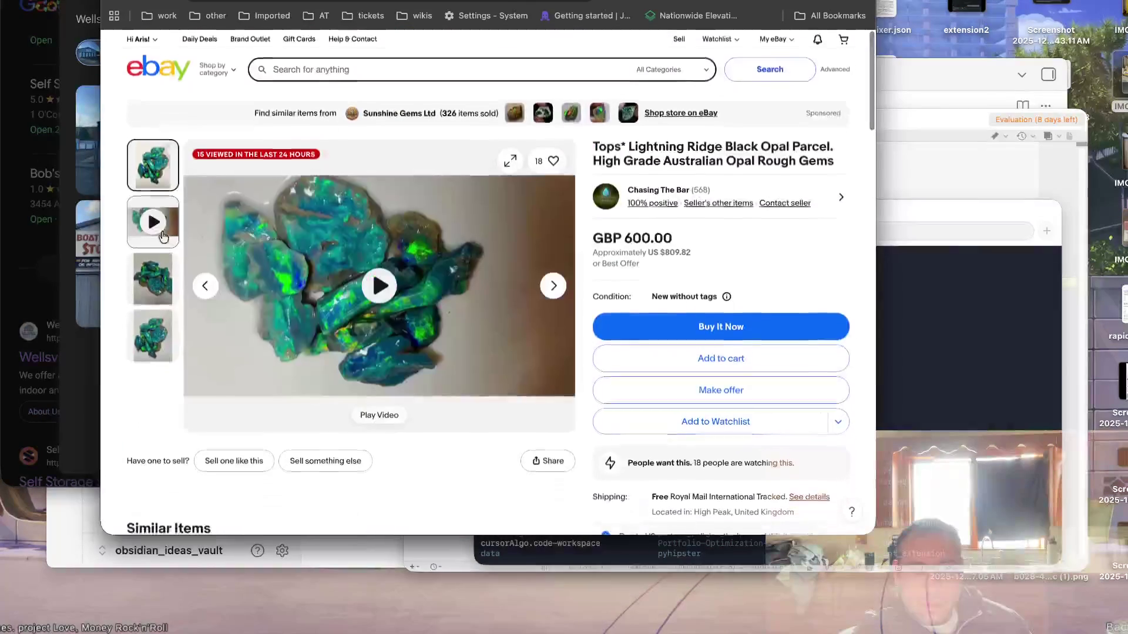
pyautogui.click(384, 272)
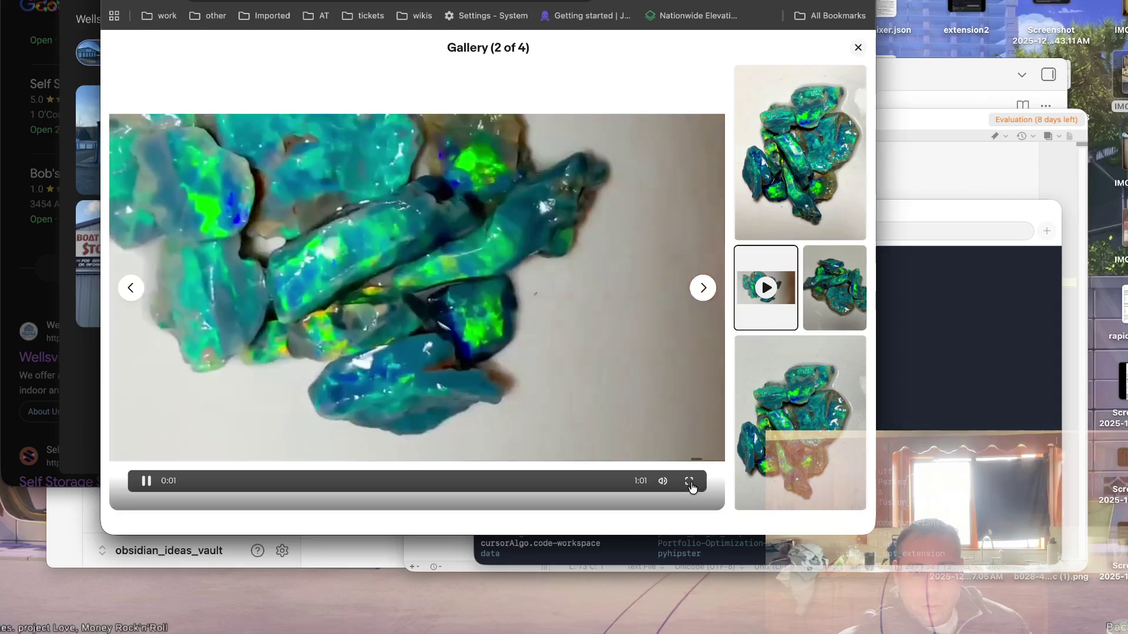
pyautogui.click(689, 481)
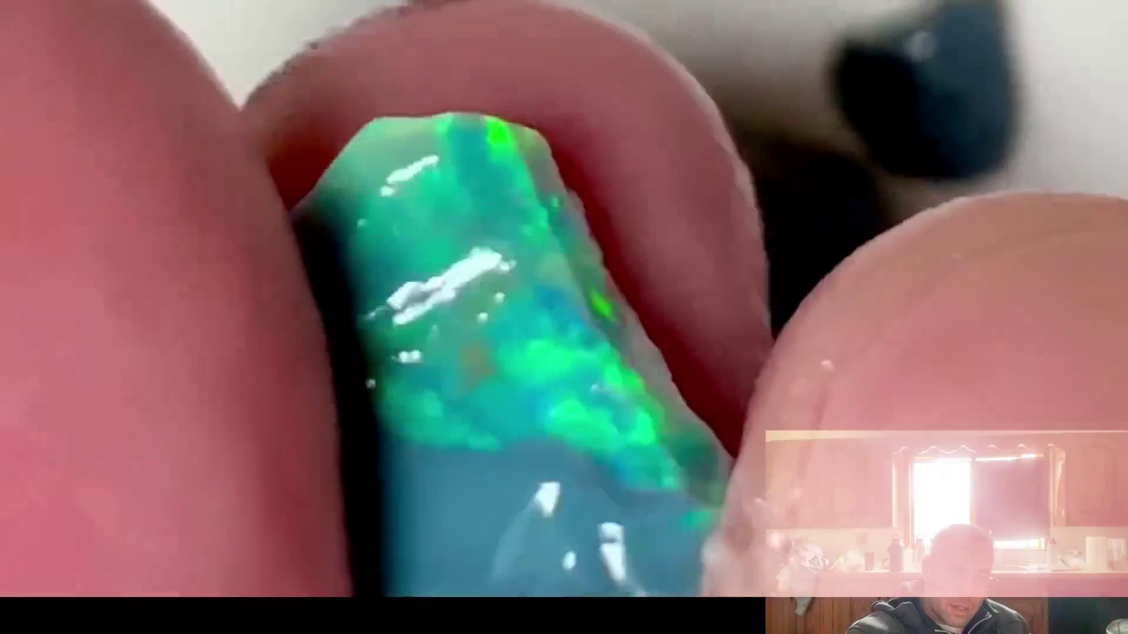
# Exit full screen, close the video gallery, and go back from the listing
pyautogui.press('Escape')
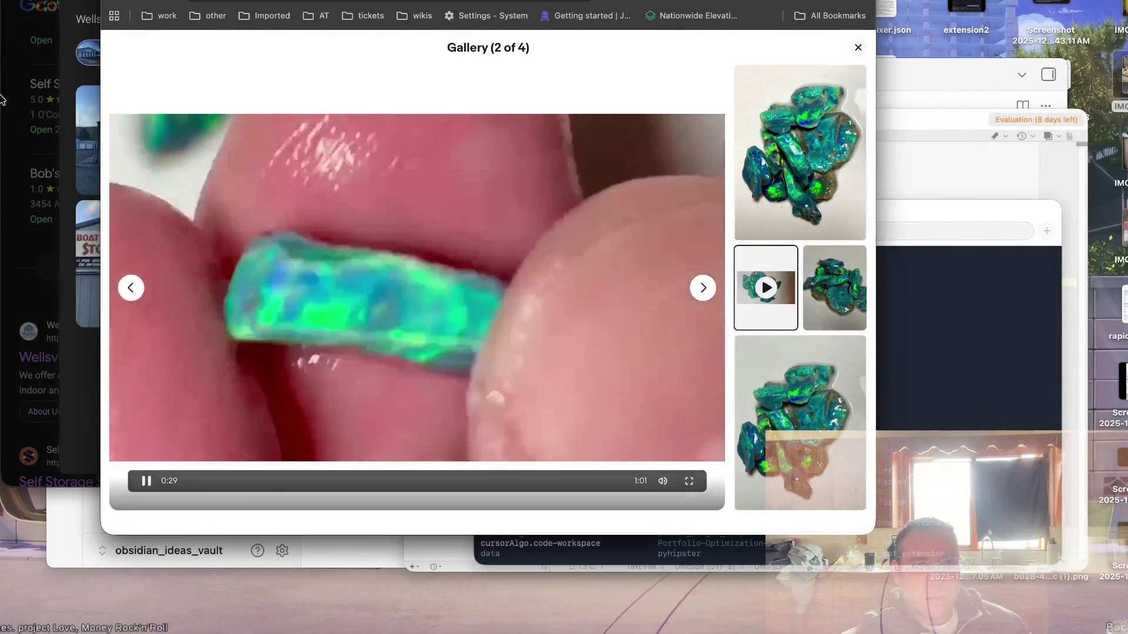
pyautogui.press('Escape')
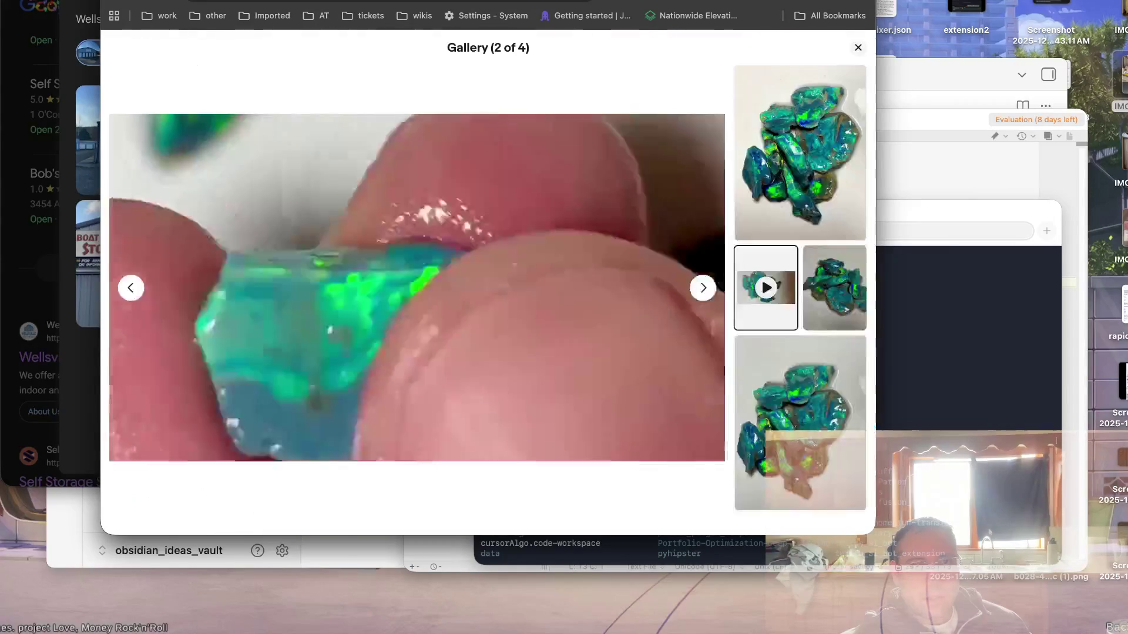
pyautogui.press('super+bracketleft')
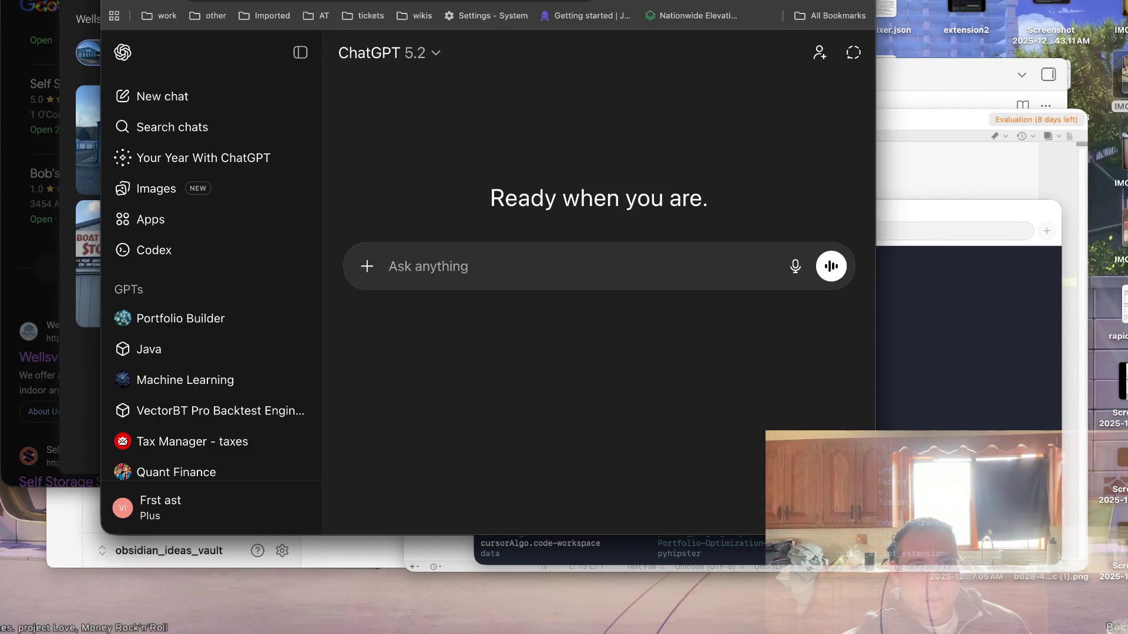
pyautogui.scroll(-15, 584, 286)
pyautogui.scroll(-3, 583, 286)
pyautogui.scroll(10, 583, 286)
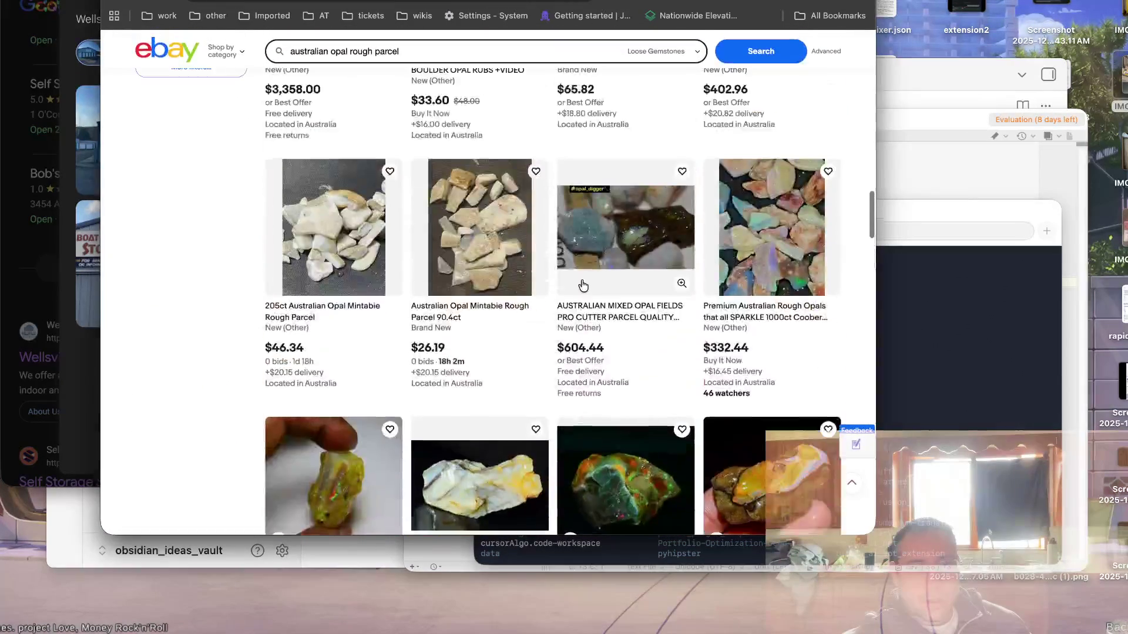
pyautogui.scroll(-10, 581, 282)
pyautogui.scroll(-15, 580, 280)
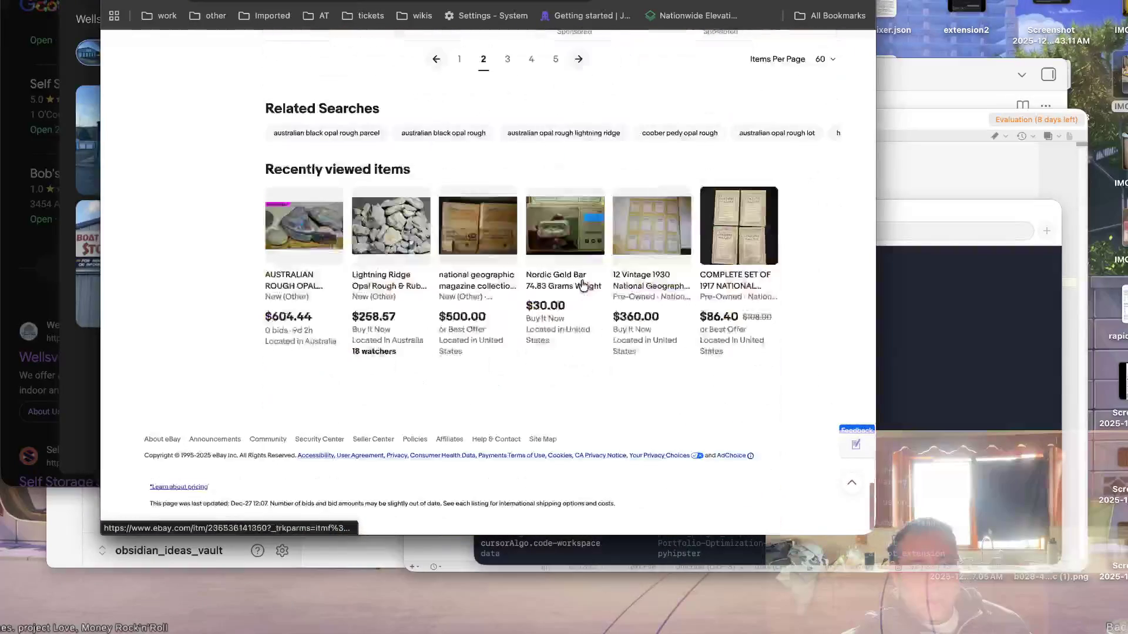
pyautogui.scroll(15, 584, 285)
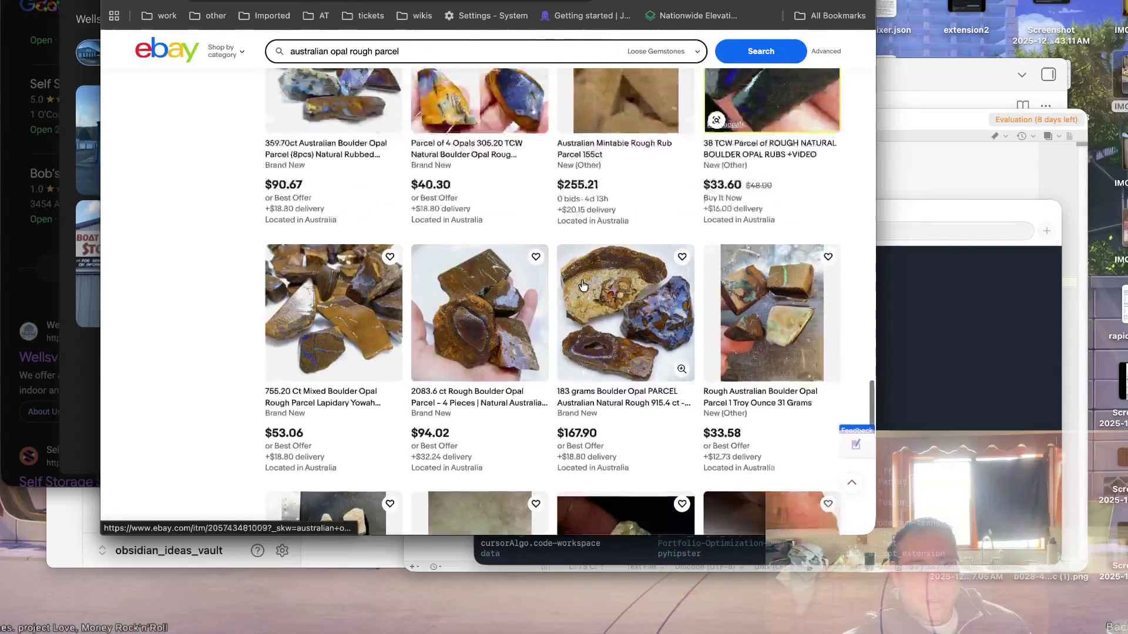
pyautogui.scroll(-10, 581, 288)
pyautogui.scroll(3, 564, 297)
pyautogui.scroll(-1, 556, 304)
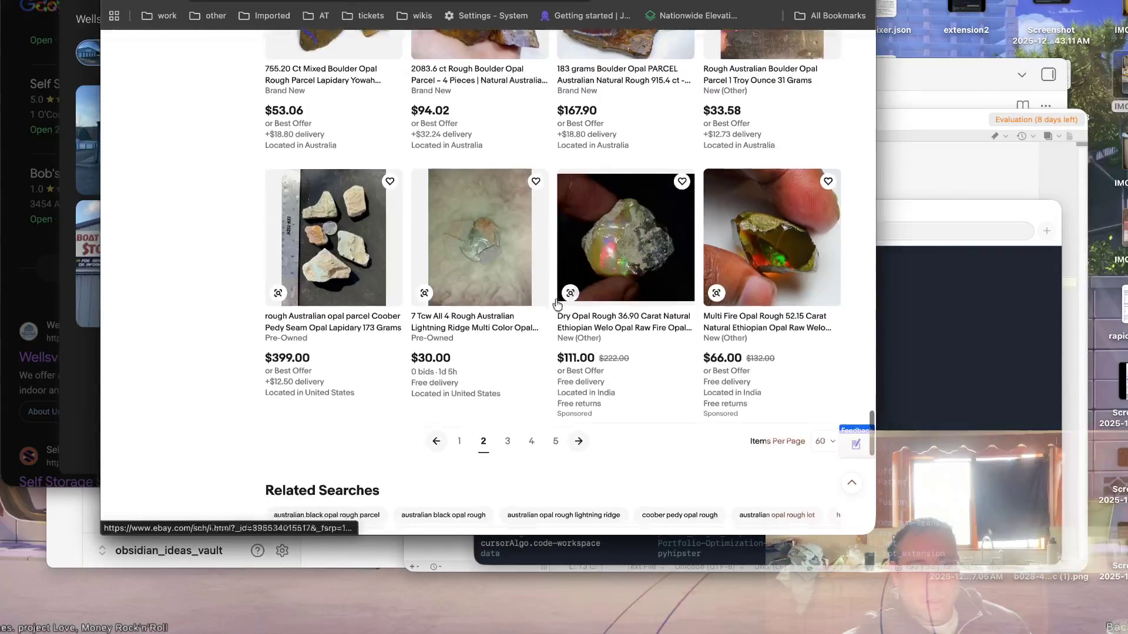
pyautogui.click(509, 441)
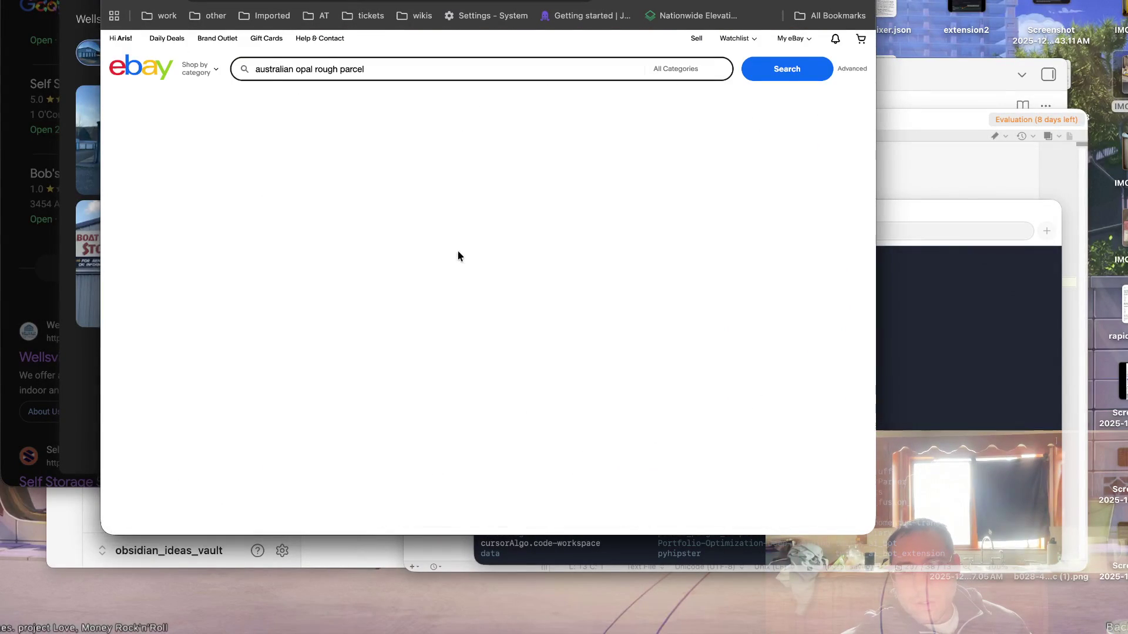
pyautogui.scroll(-6, 589, 136)
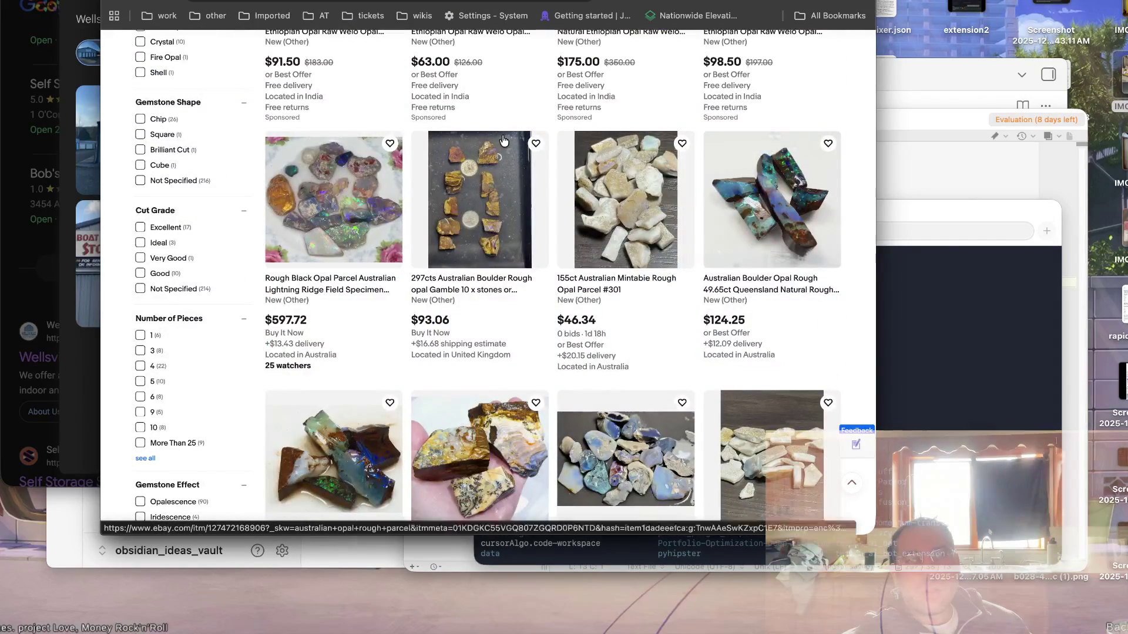
pyautogui.scroll(-10, 503, 140)
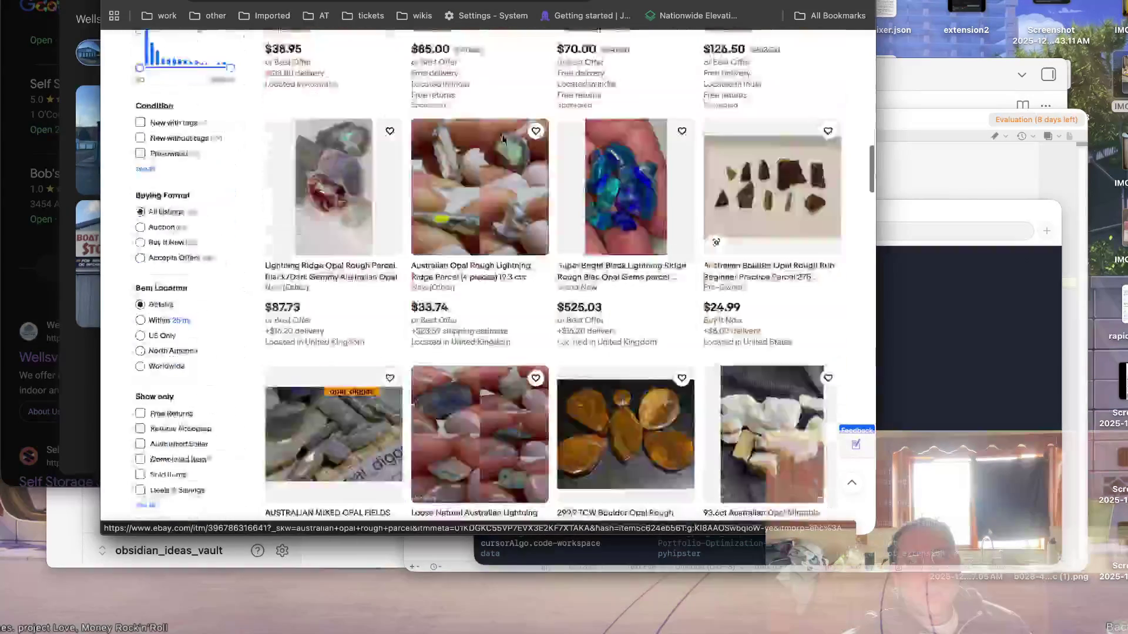
pyautogui.scroll(-6, 502, 139)
pyautogui.scroll(-13, 503, 138)
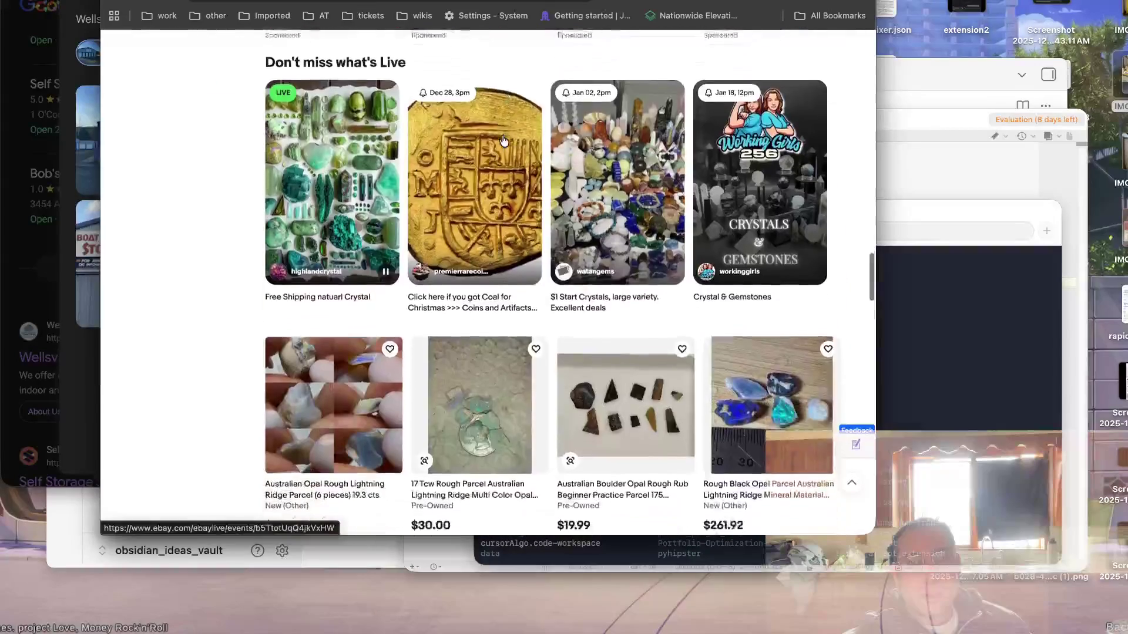
pyautogui.scroll(-5, 503, 139)
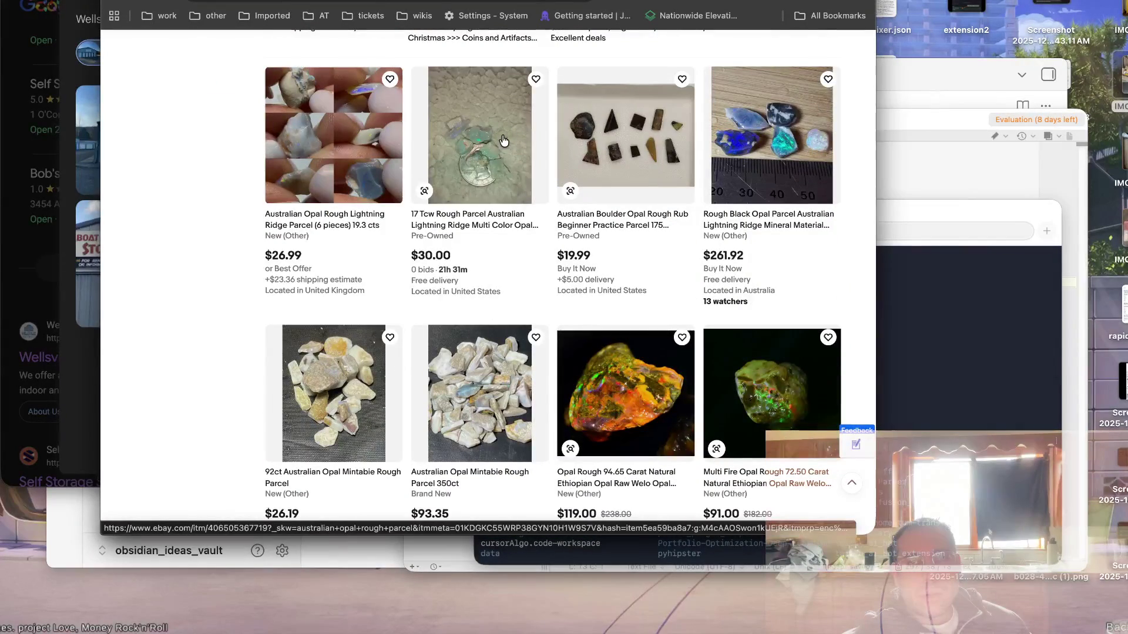
pyautogui.scroll(-15, 503, 140)
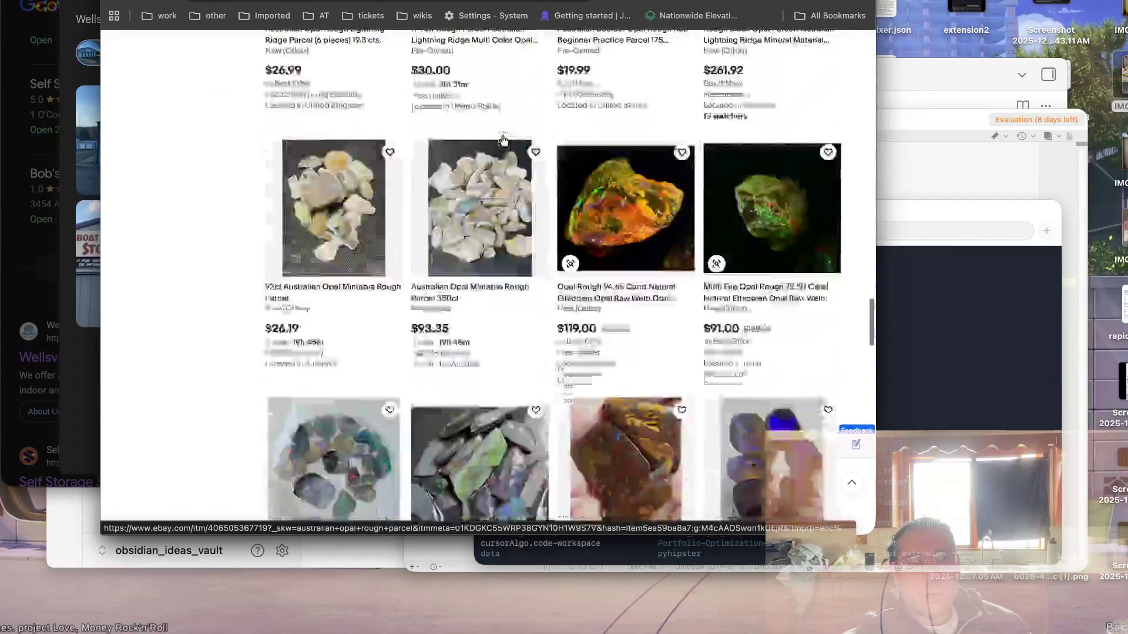
pyautogui.scroll(-4, 504, 139)
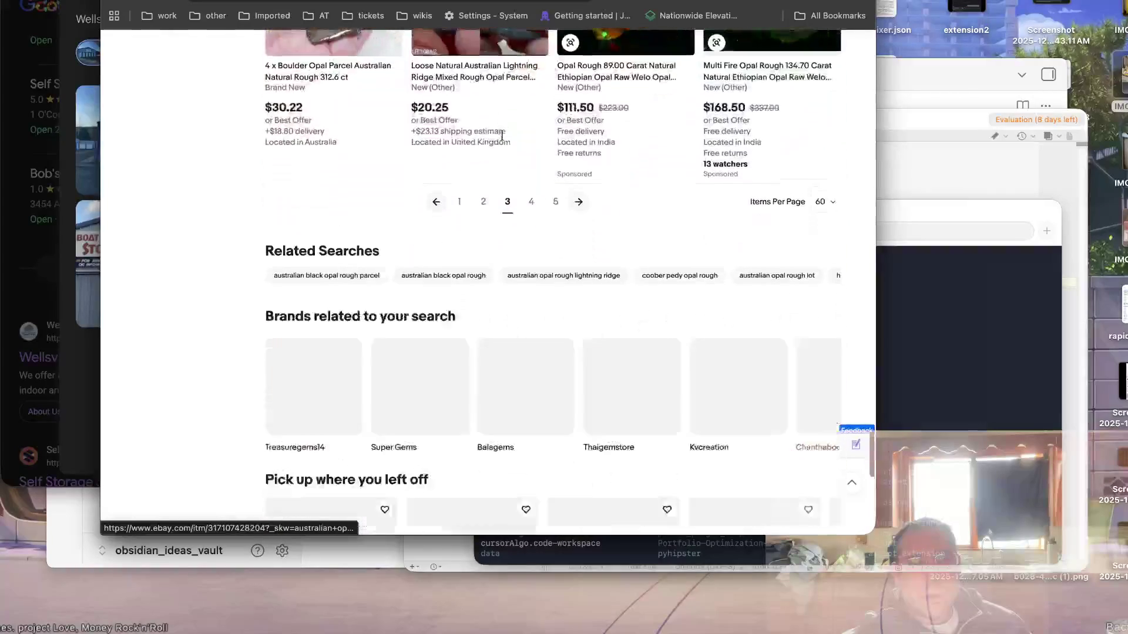
pyautogui.scroll(10, 504, 139)
pyautogui.press('super+w')
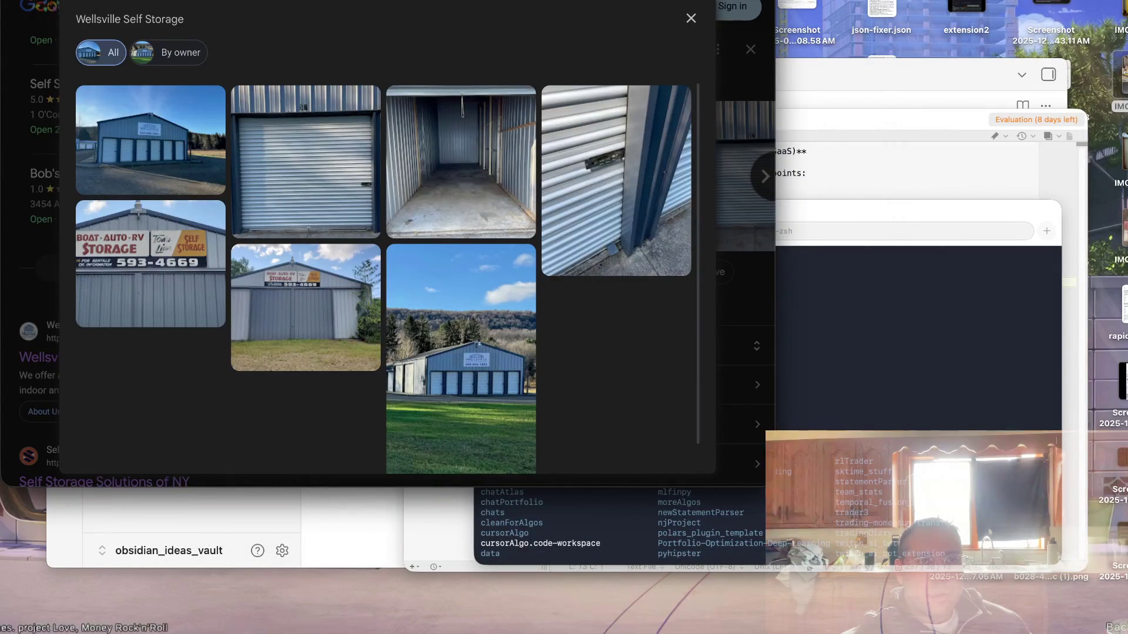
pyautogui.press('super+w')
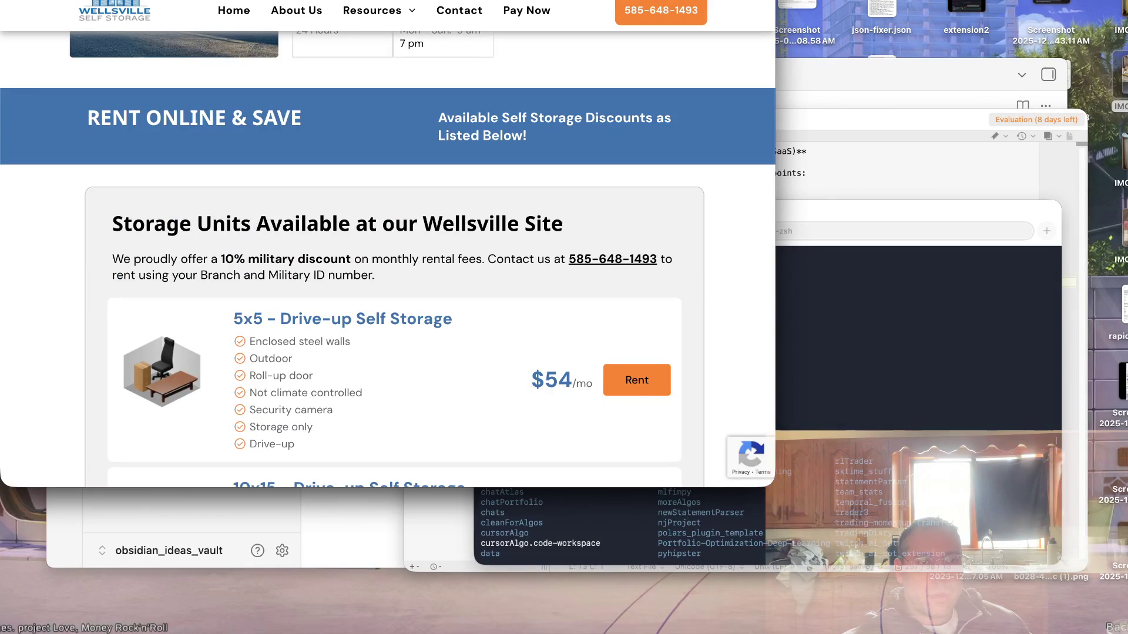
pyautogui.press('super+w')
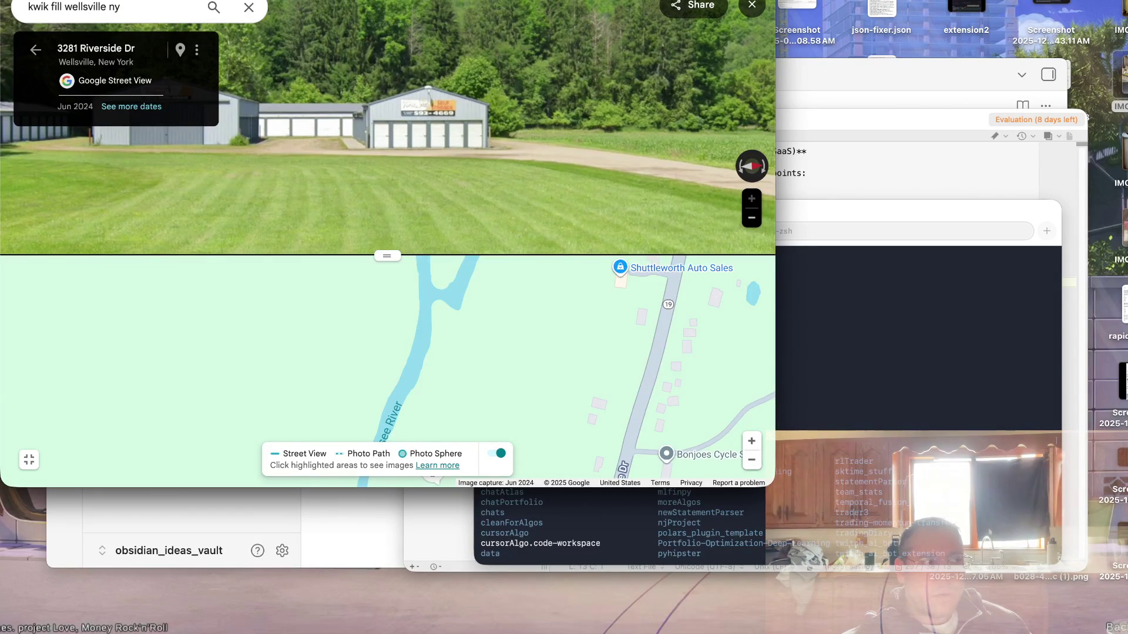
pyautogui.press('super+w')
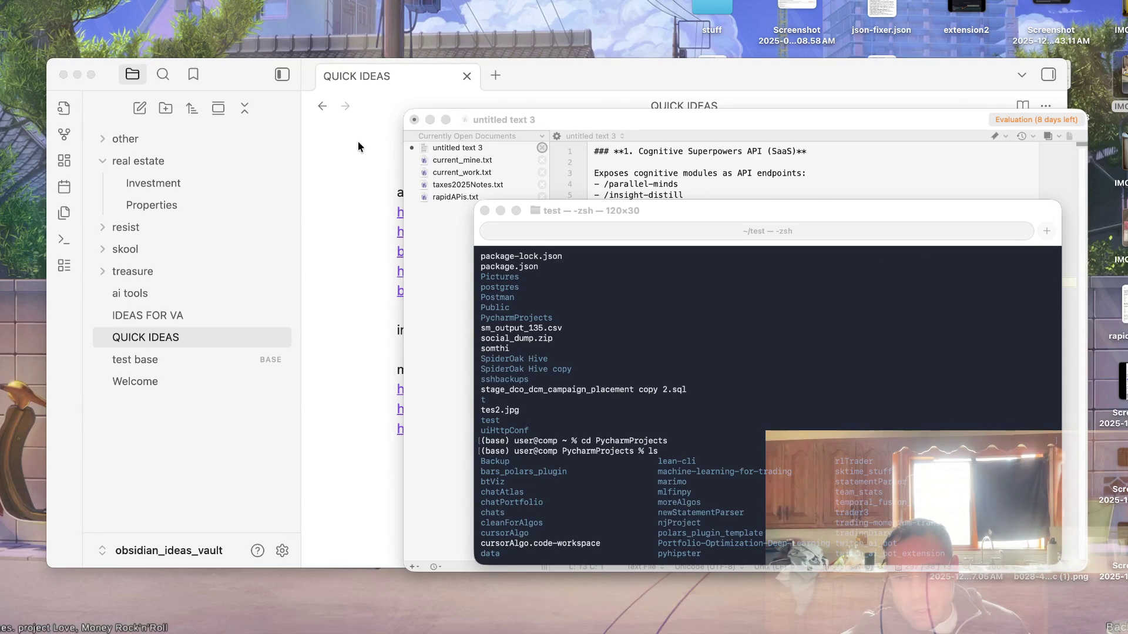
# Bring Cursor to the front from the Dock, with RapidAPI's 'Consume APIs using AI' guide over it
pyautogui.scroll(-3, 347, 194)
pyautogui.moveTo(382, 614)
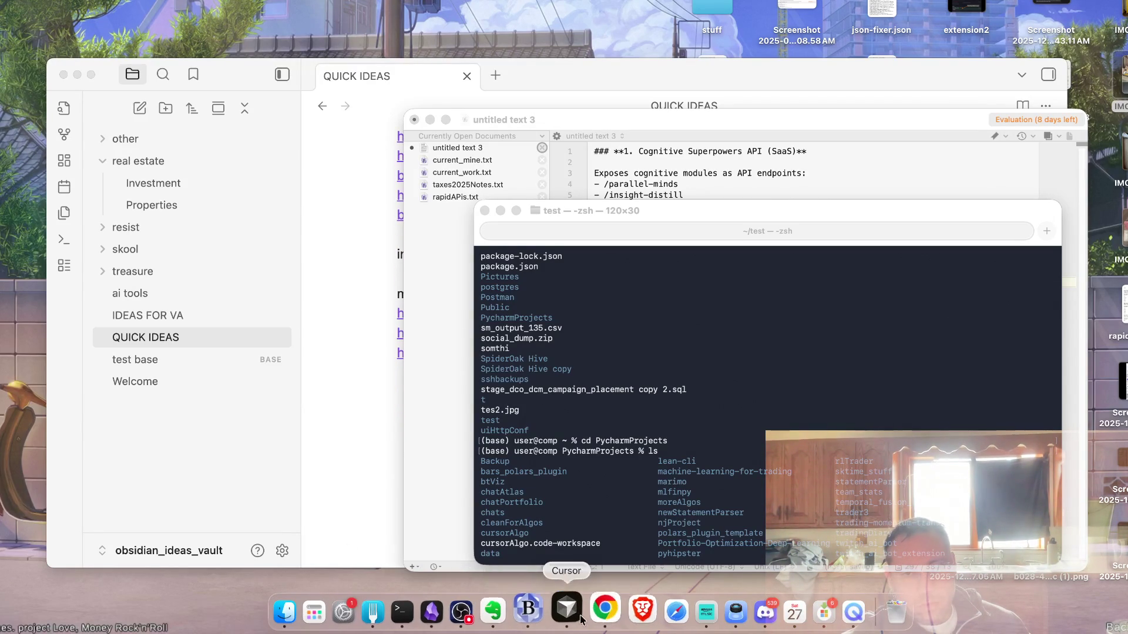
pyautogui.click(598, 613)
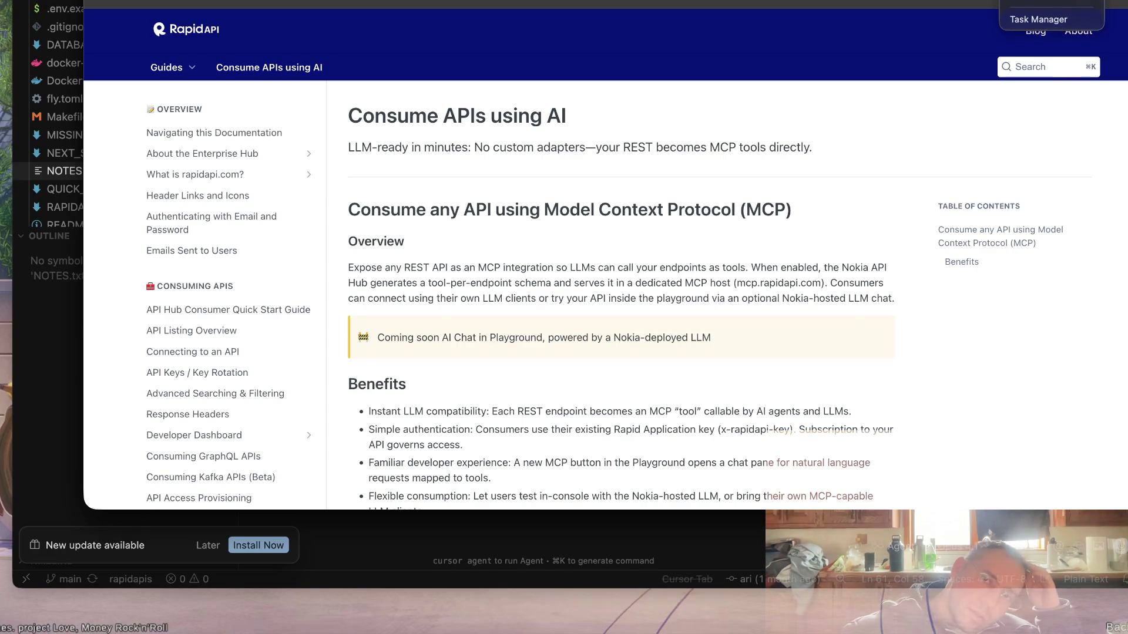
# Bring Chrome back to the Wellsville Self Storage site and select its web address
pyautogui.press('super+Tab')
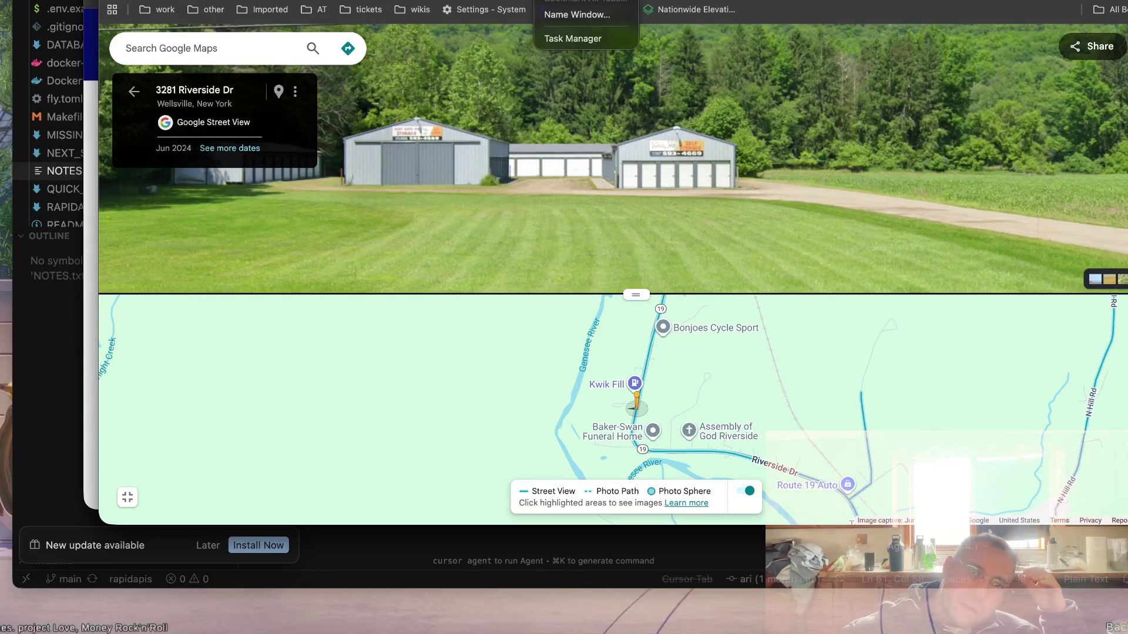
pyautogui.hotkey('ctrl', 'Tab')
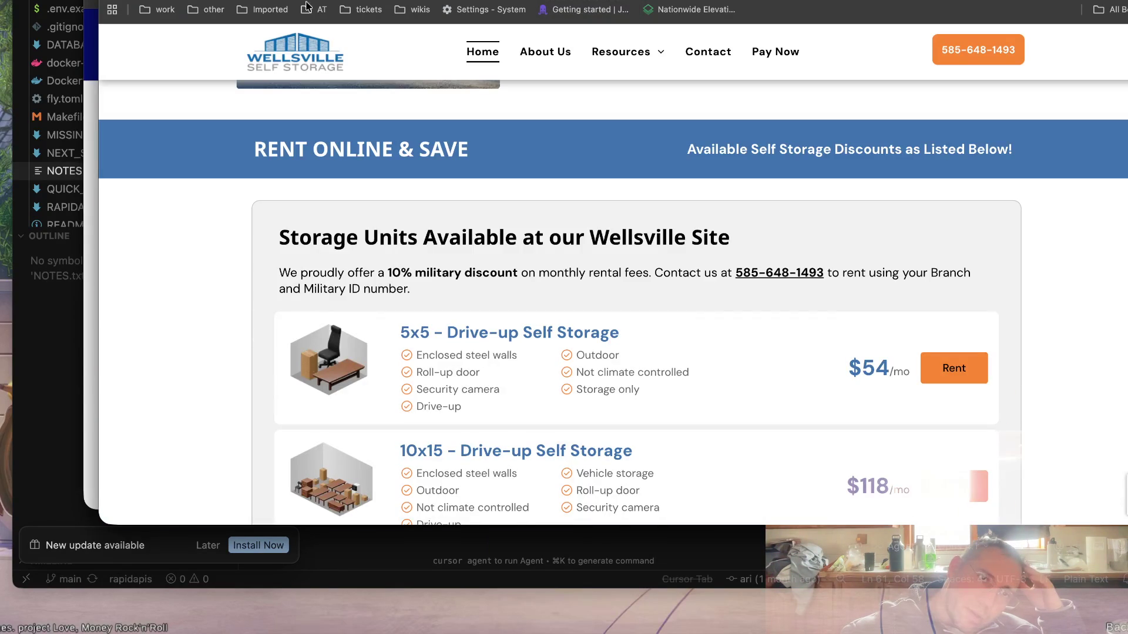
pyautogui.click(300, 11)
pyautogui.rightClick(302, 9)
# Copy the storage site's URL, paste it onto line 92 of current_mine.txt in BBEdit, and save
pyautogui.click(340, 111)
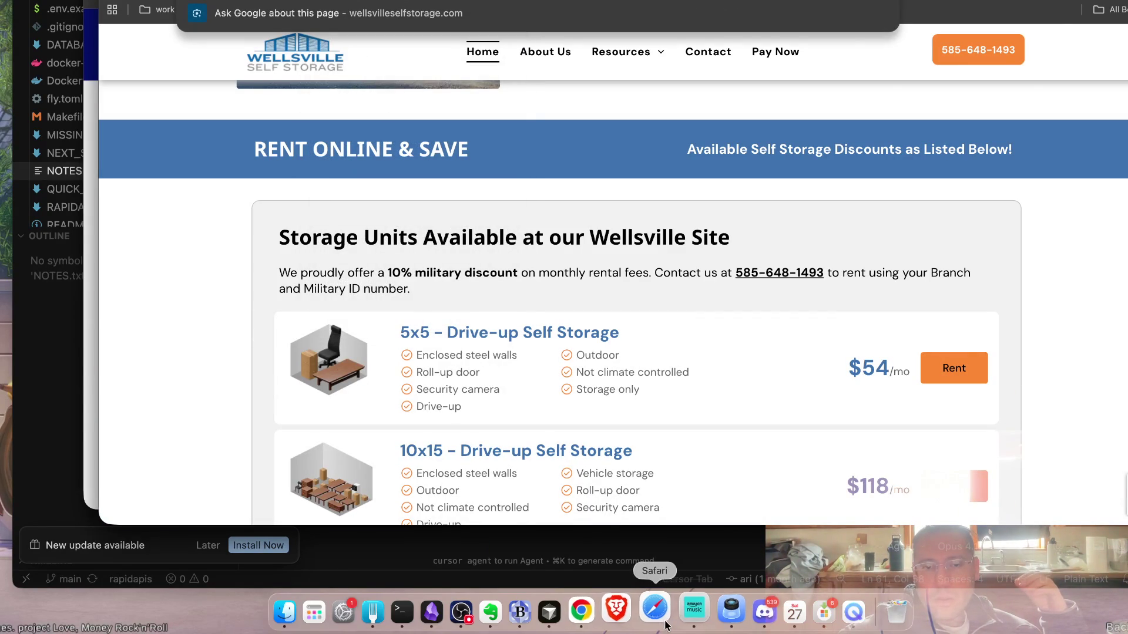
pyautogui.click(521, 612)
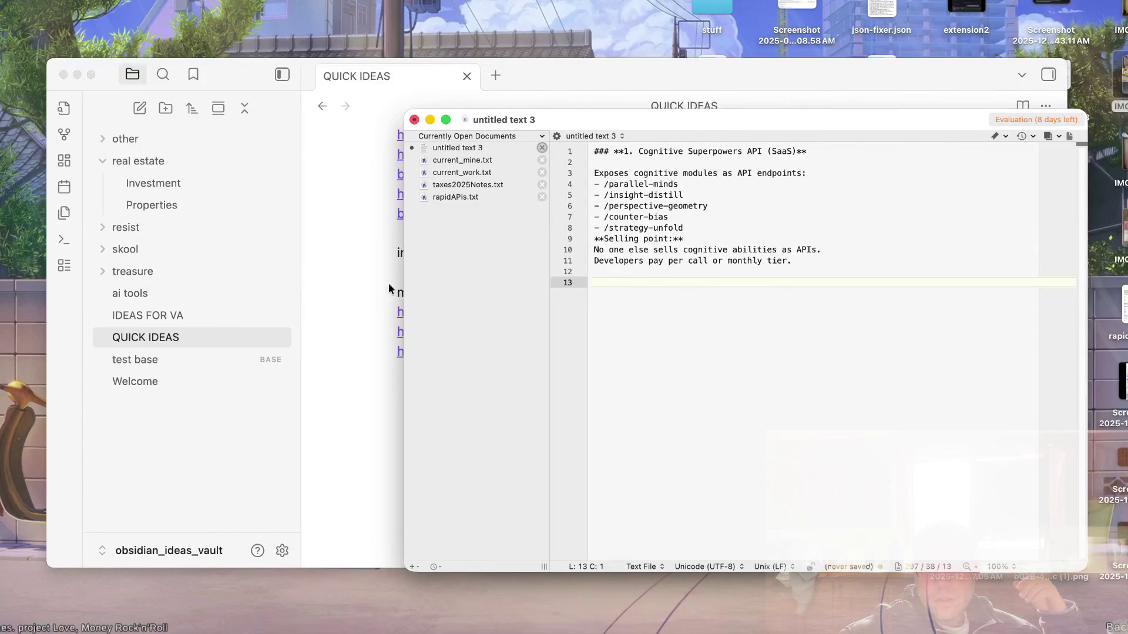
pyautogui.click(468, 159)
pyautogui.scroll(10, 640, 352)
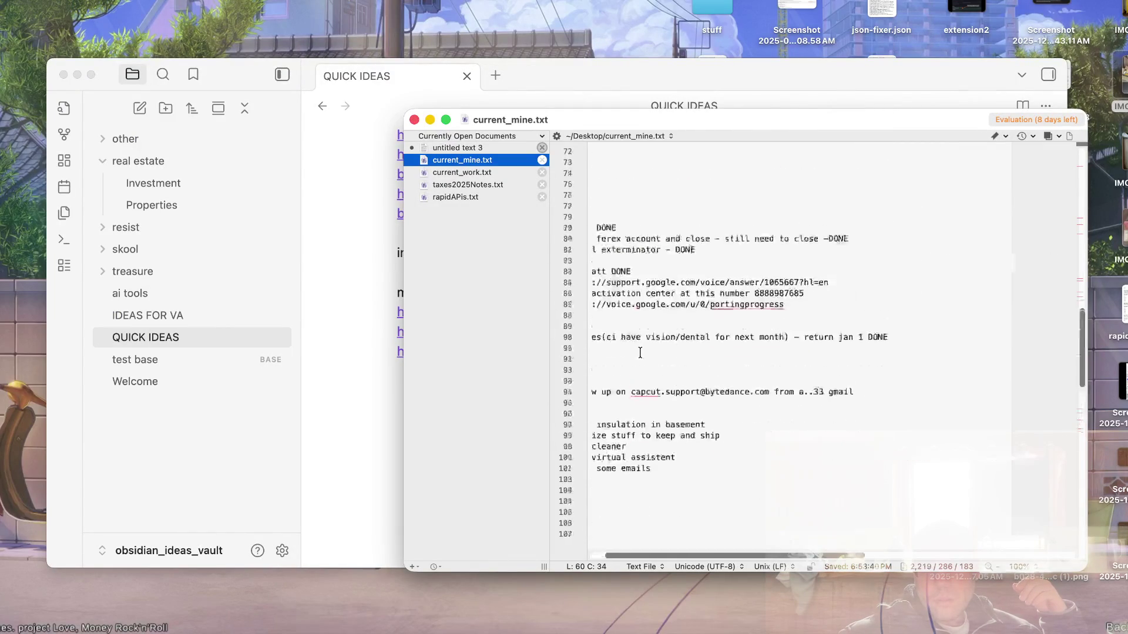
pyautogui.hscroll(-2, 641, 352)
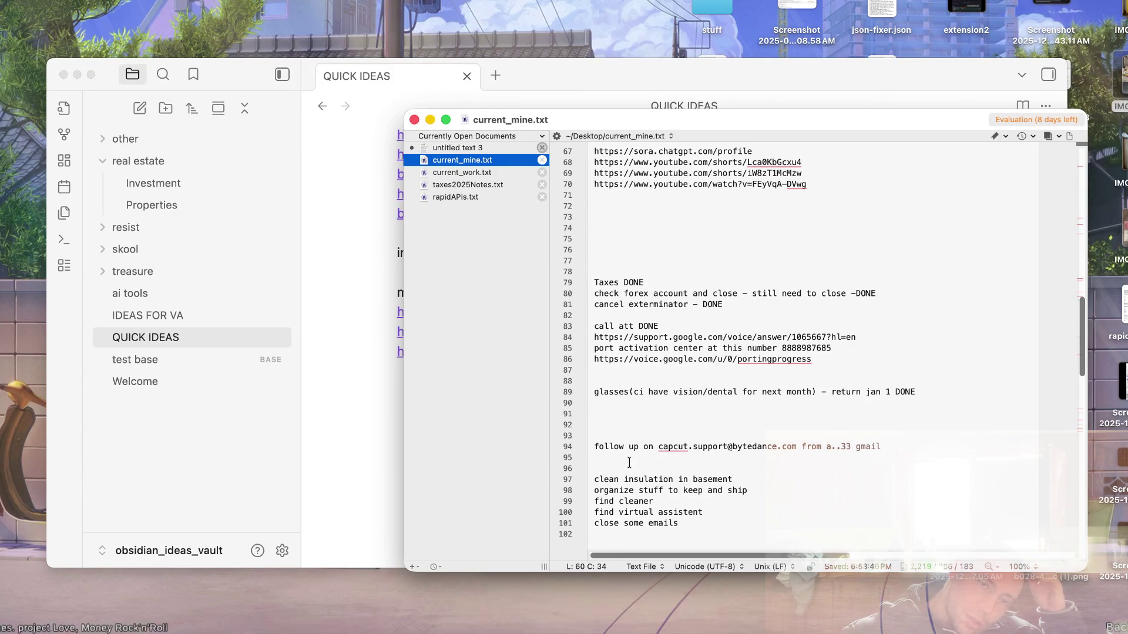
pyautogui.click(633, 419)
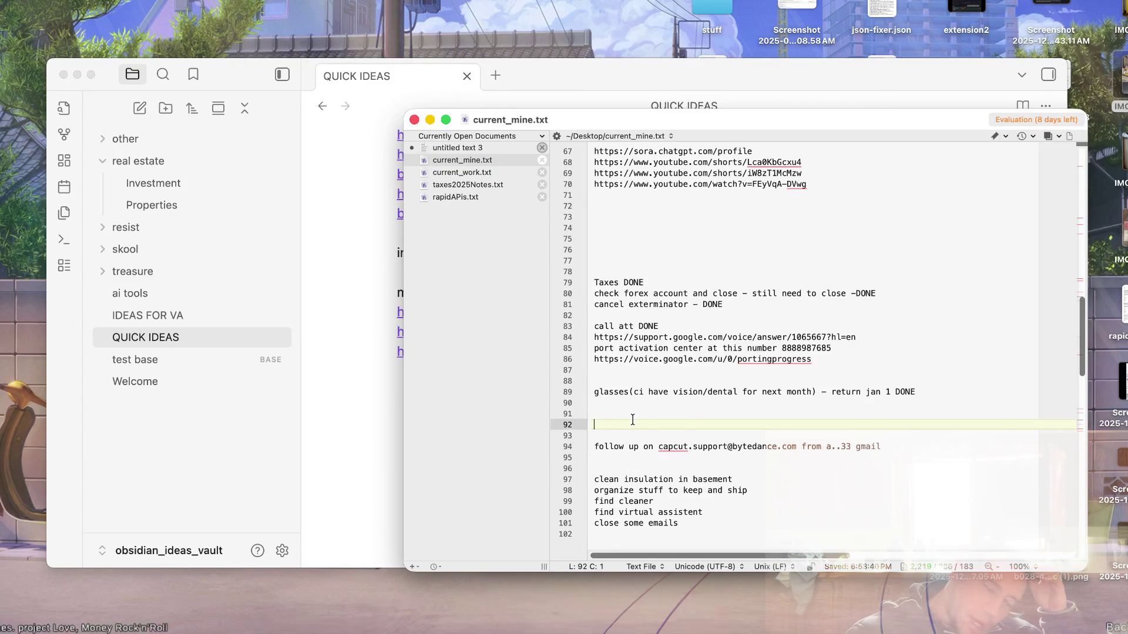
pyautogui.press('cmd+v')
pyautogui.press('cmd+s')
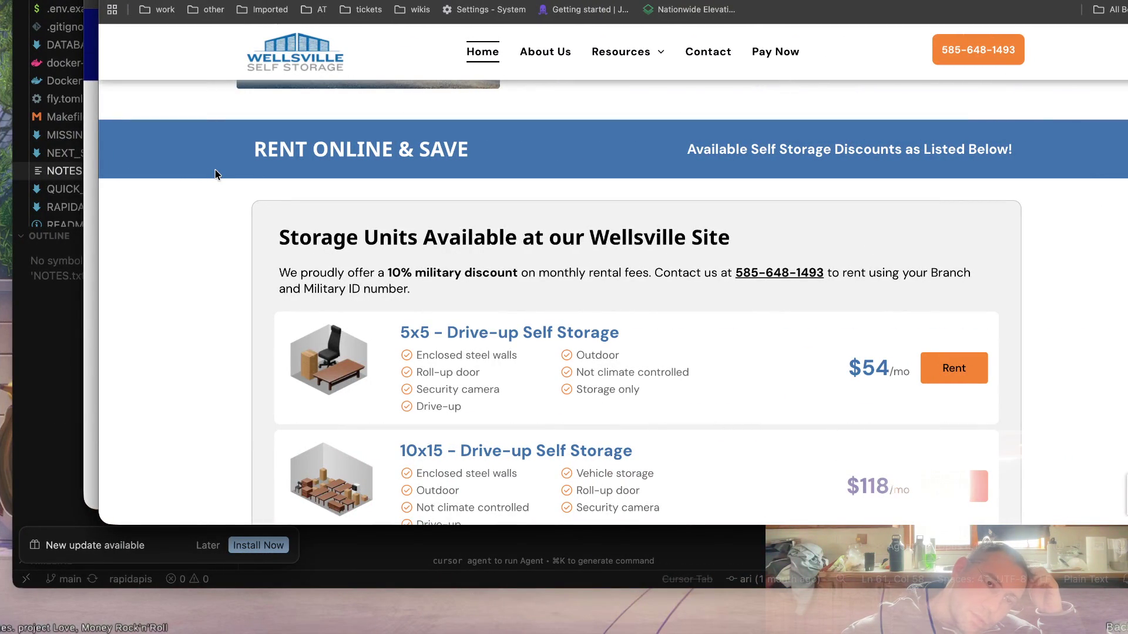
# Postpone Cursor's update notice with Later to reveal NOTES.txt and its dev-utilities-suite API URLs
pyautogui.click(207, 545)
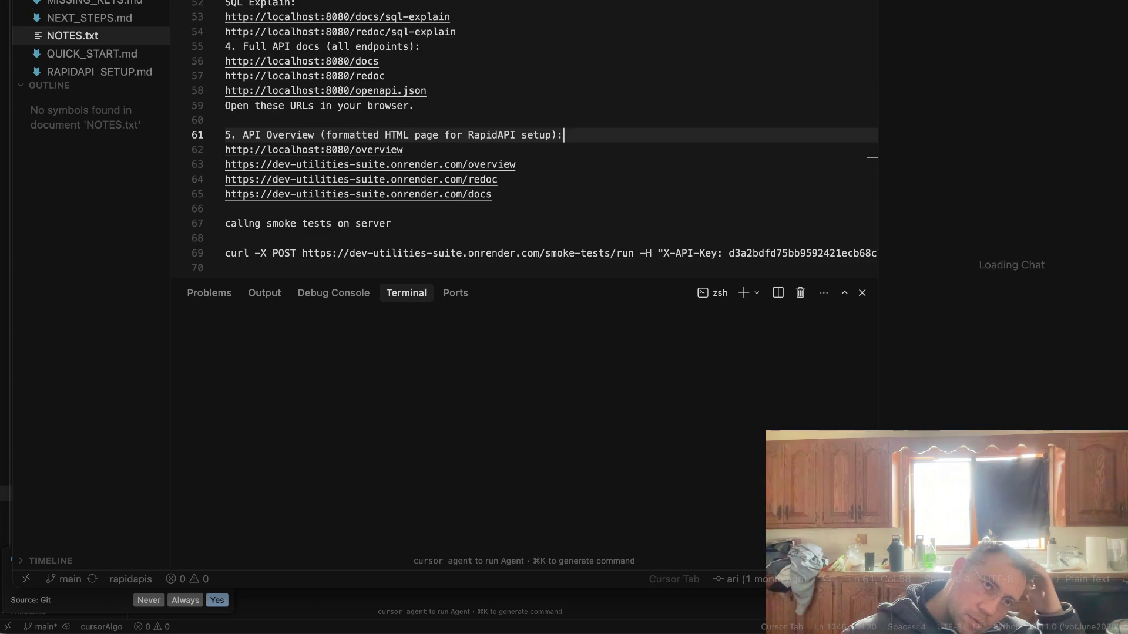
# Switch to the cursorAlgo window and choose Never on its git repository prompt
pyautogui.press('super+grave')
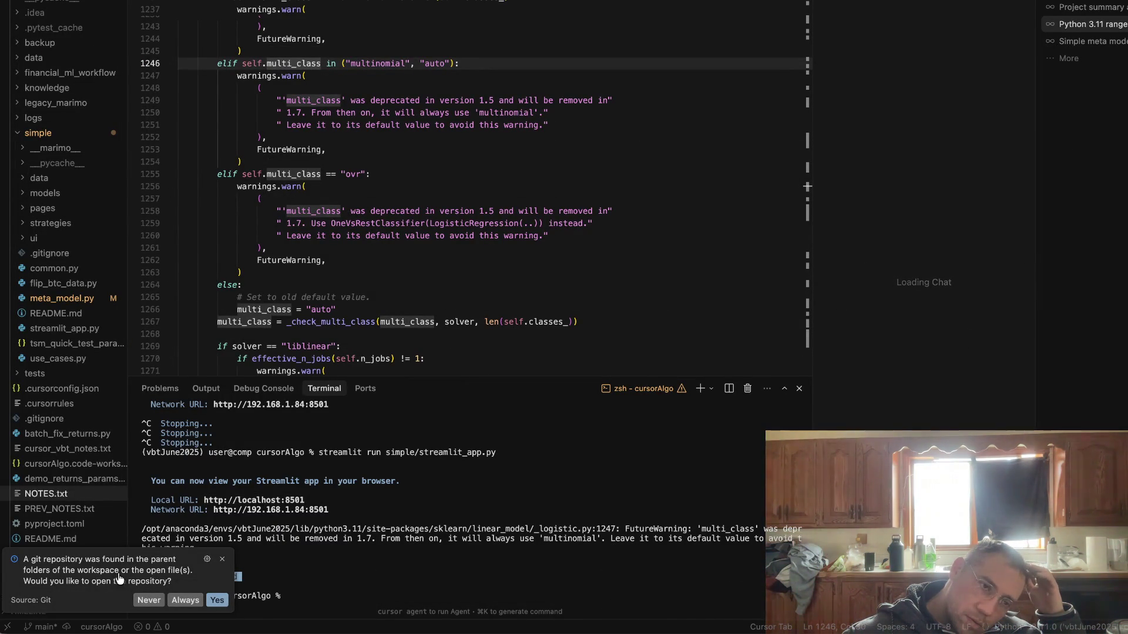
pyautogui.click(144, 601)
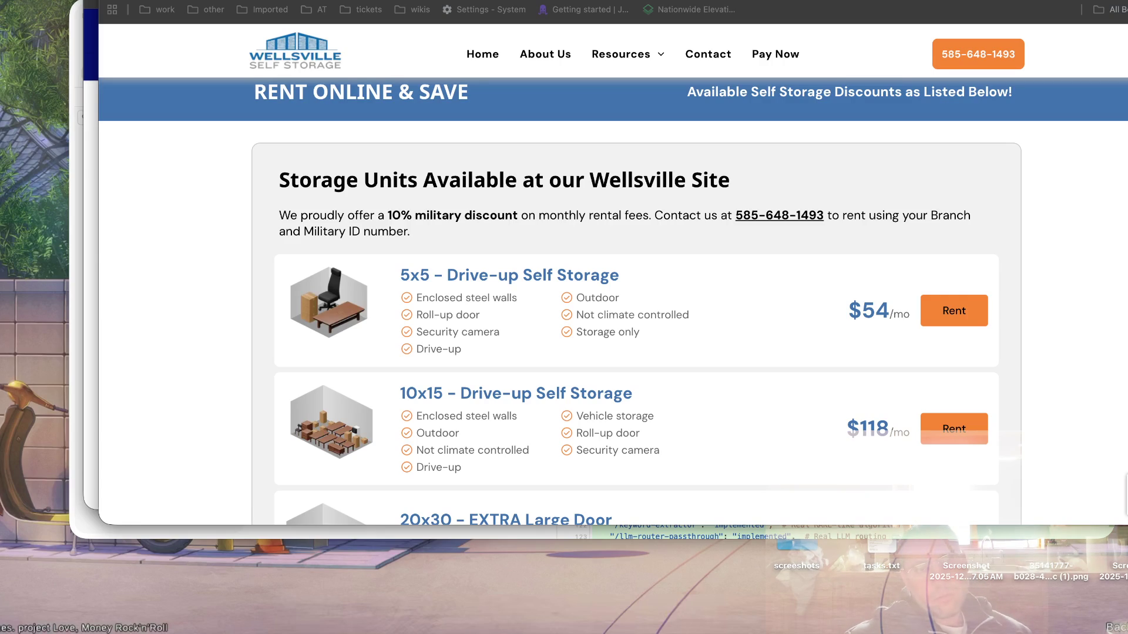
# Search 'cooks auto' in a new tab and expand the shop's hours: weekdays 8AM–5PM, weekends closed
pyautogui.hotkey('ctrl', 't')
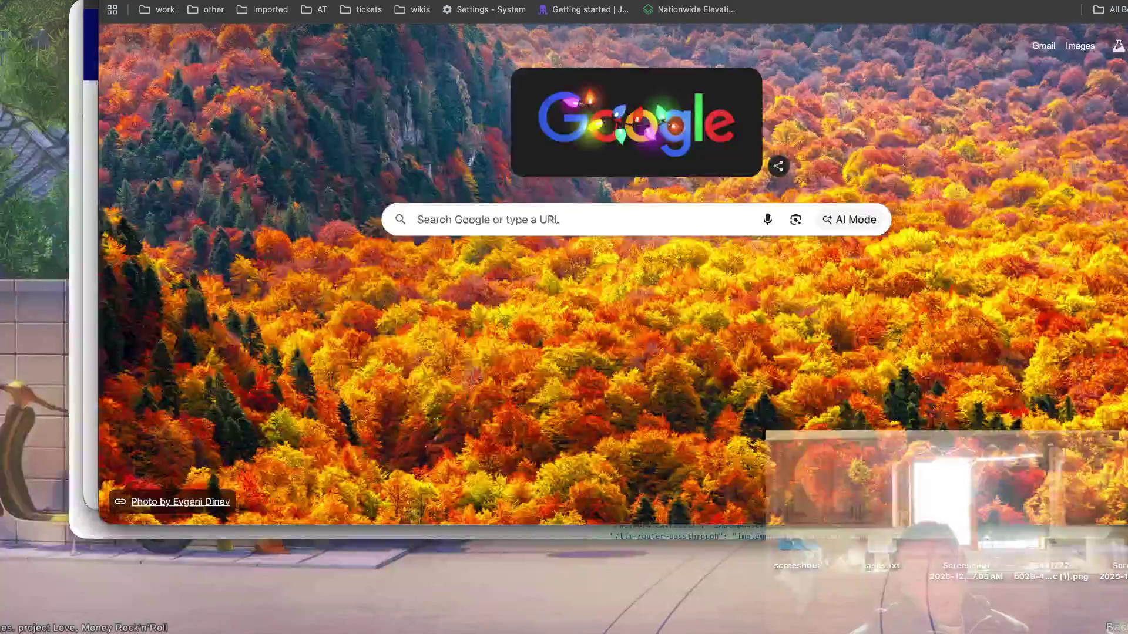
pyautogui.write('cooks auto')
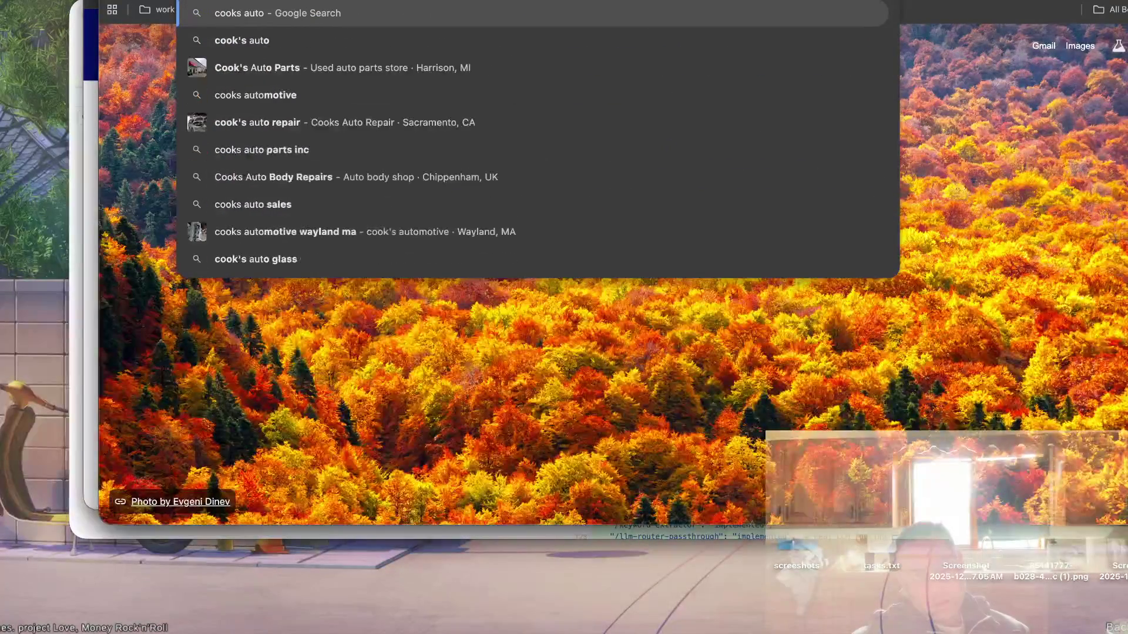
pyautogui.press('Return')
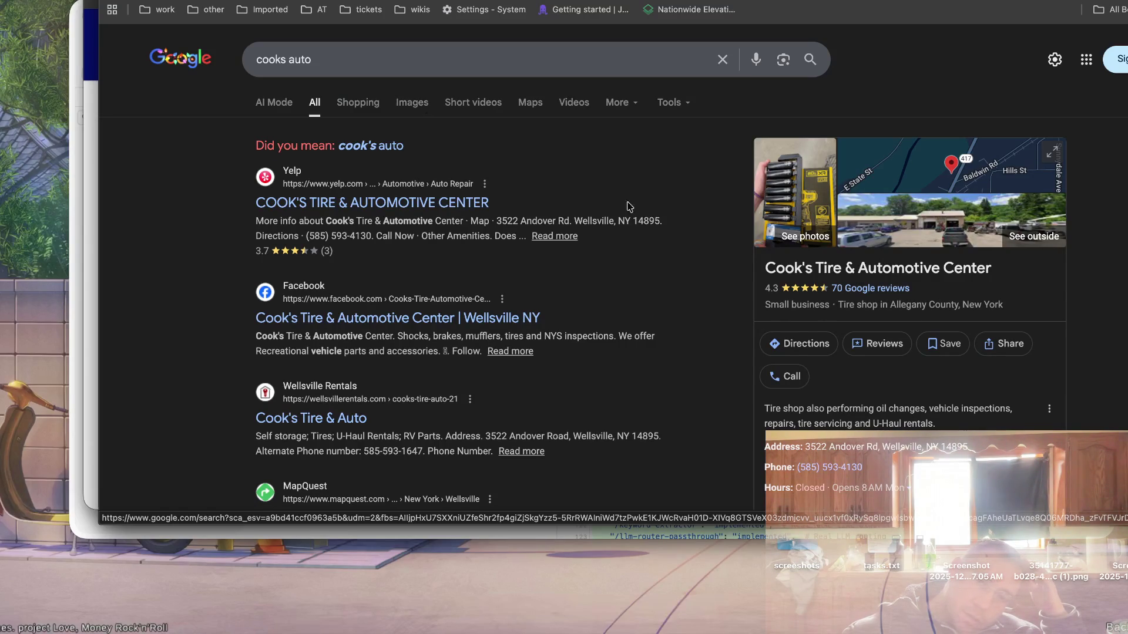
pyautogui.scroll(-3, 940, 368)
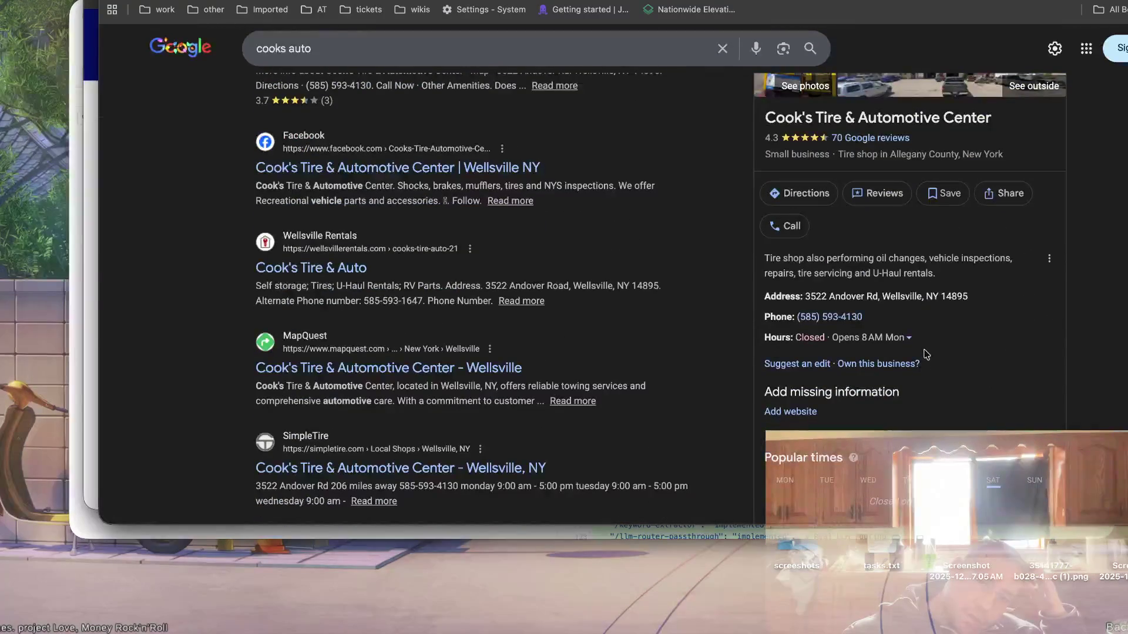
pyautogui.click(904, 341)
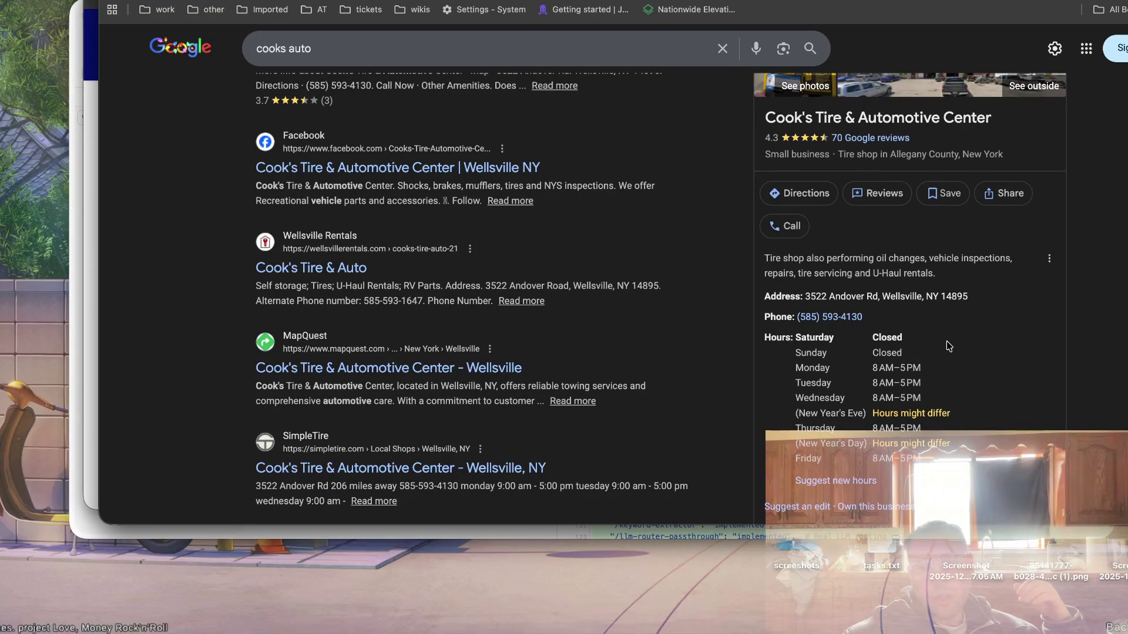
pyautogui.scroll(-1, 464, 168)
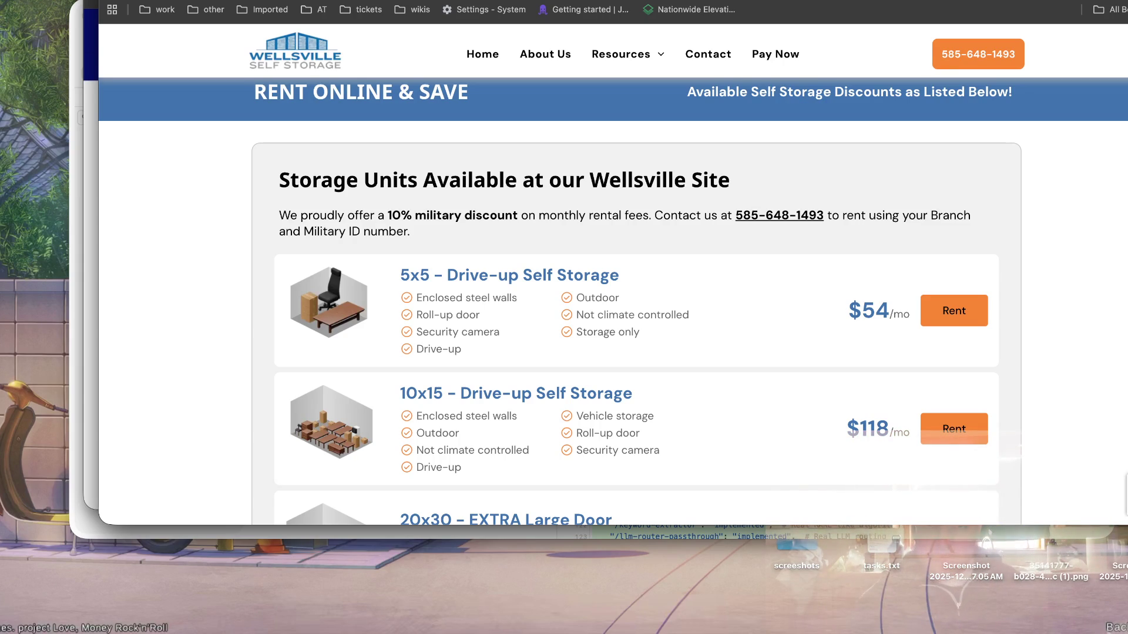
pyautogui.hotkey('ctrl', 'Tab')
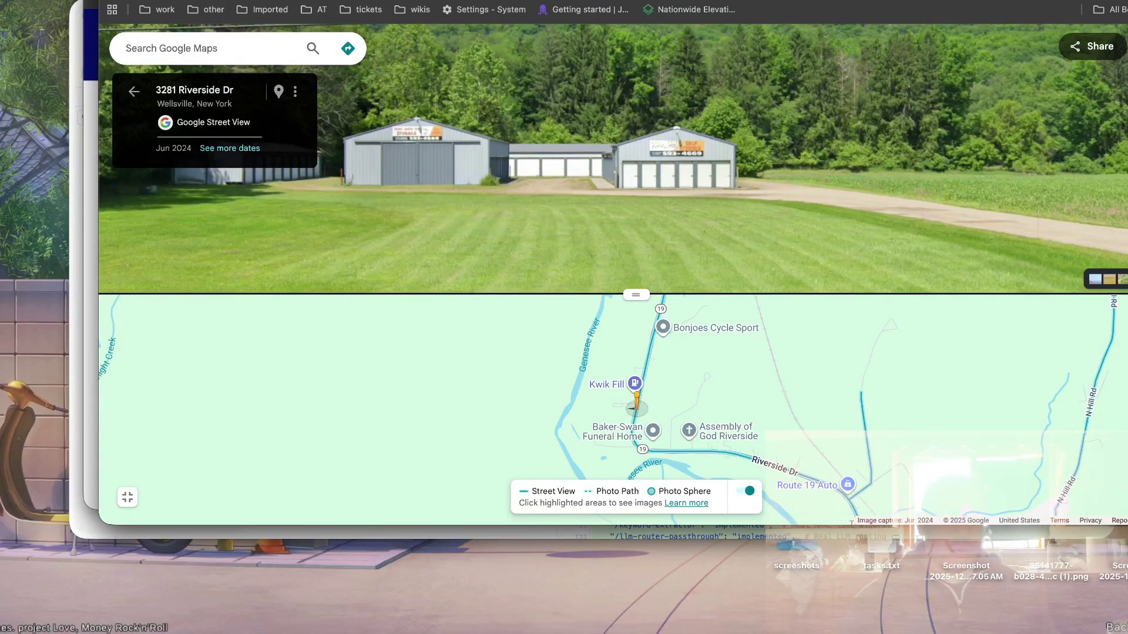
pyautogui.hotkey('ctrl', 'shift', 'Tab')
pyautogui.press('super+grave')
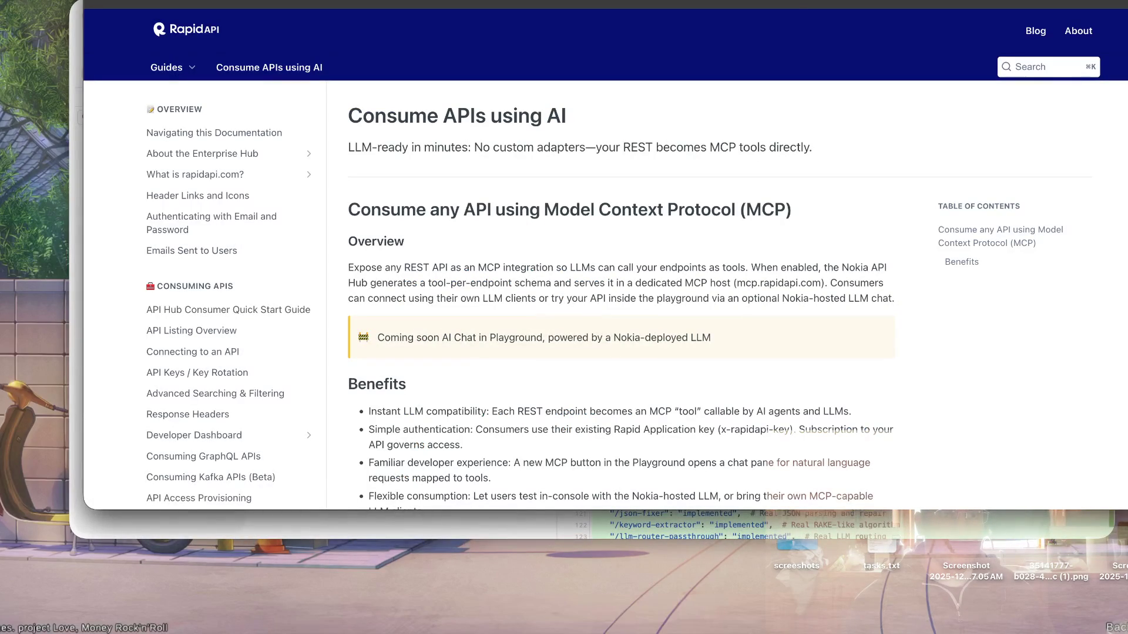
# Glance back and forth at the RapidAPI Hub tab, settling on the 'Consume APIs using AI' docs
pyautogui.hotkey('ctrl', 'Tab')
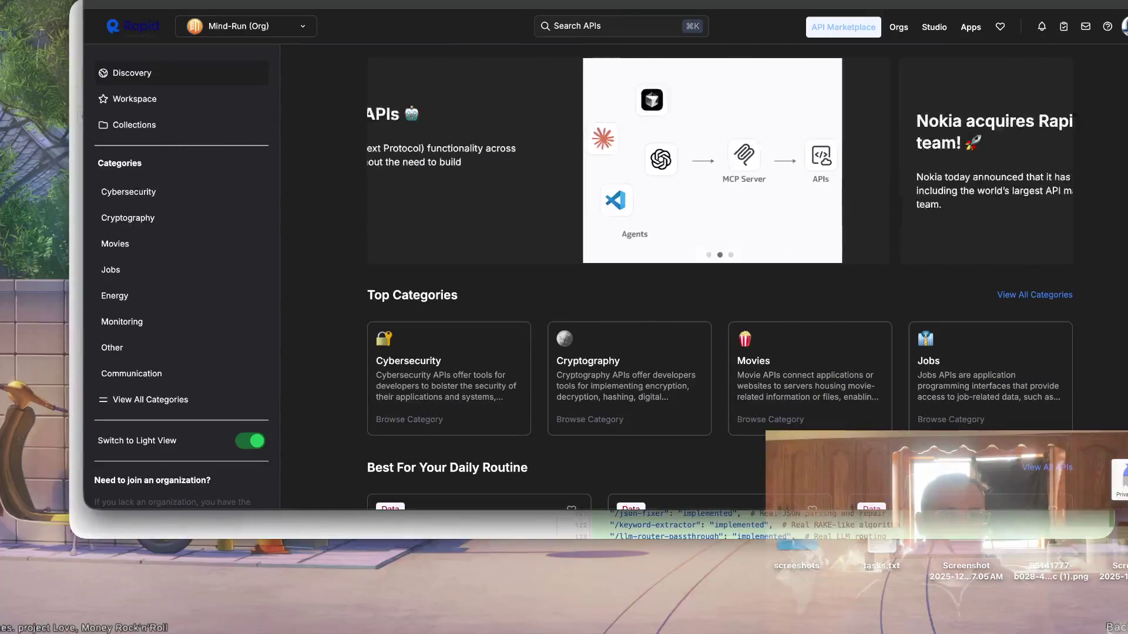
pyautogui.hotkey('ctrl', 'shift', 'Tab')
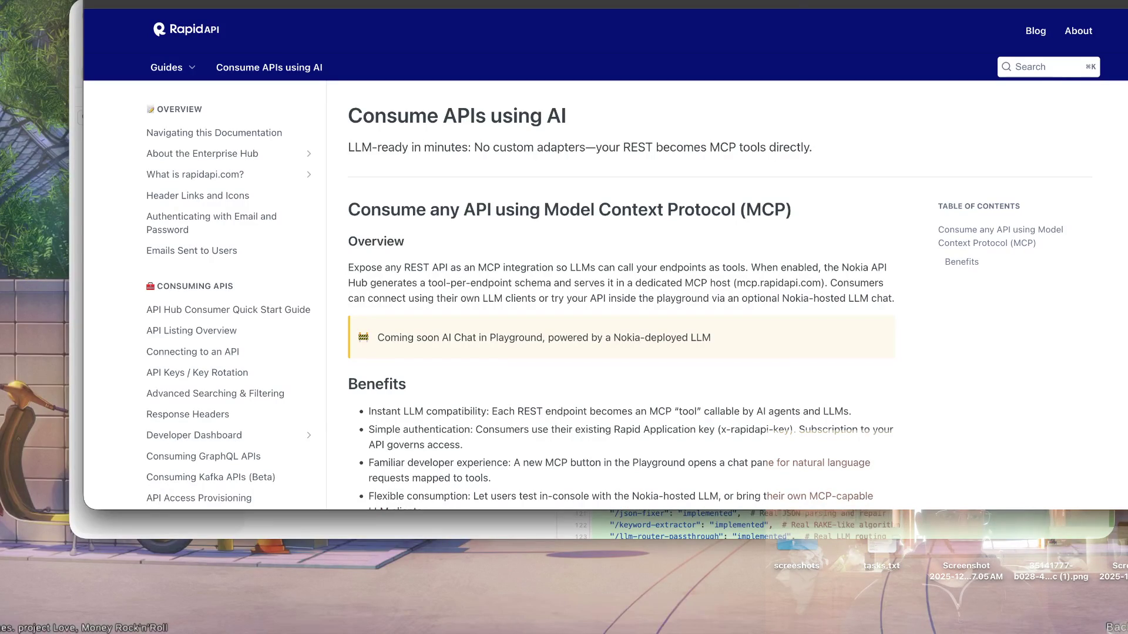
pyautogui.hotkey('ctrl', 'Tab')
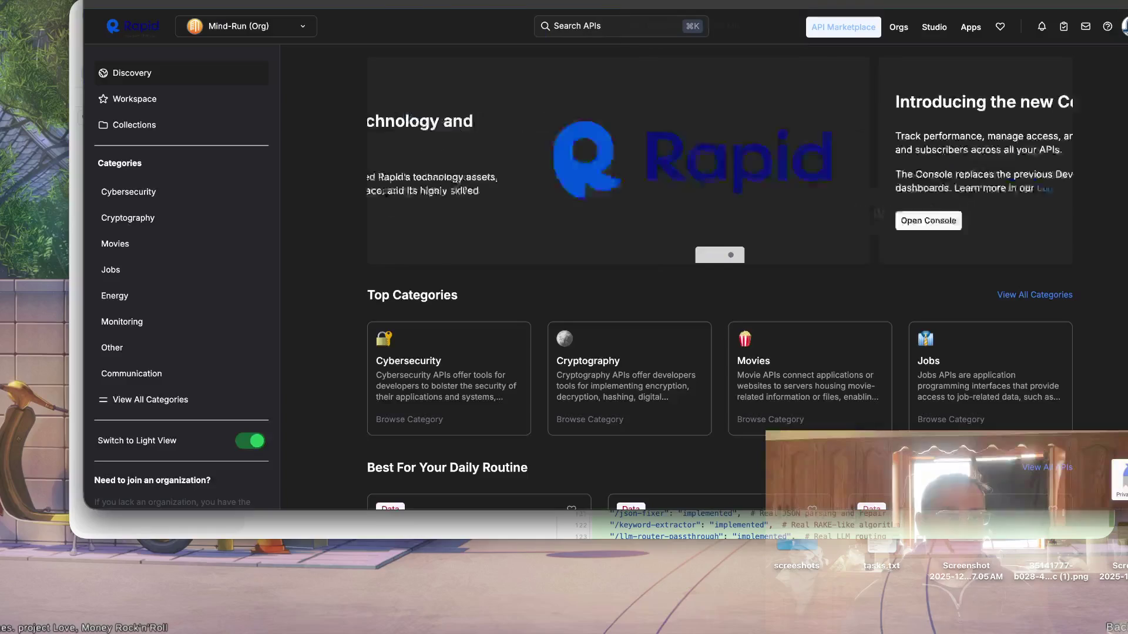
pyautogui.hotkey('ctrl', 'shift', 'Tab')
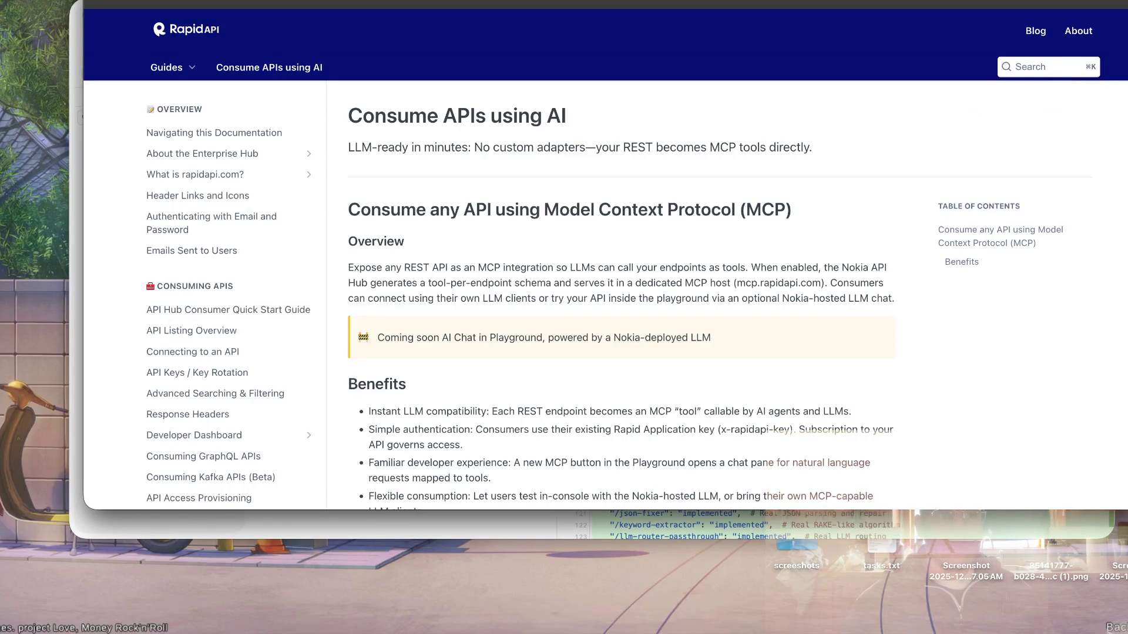
pyautogui.moveTo(519, 630)
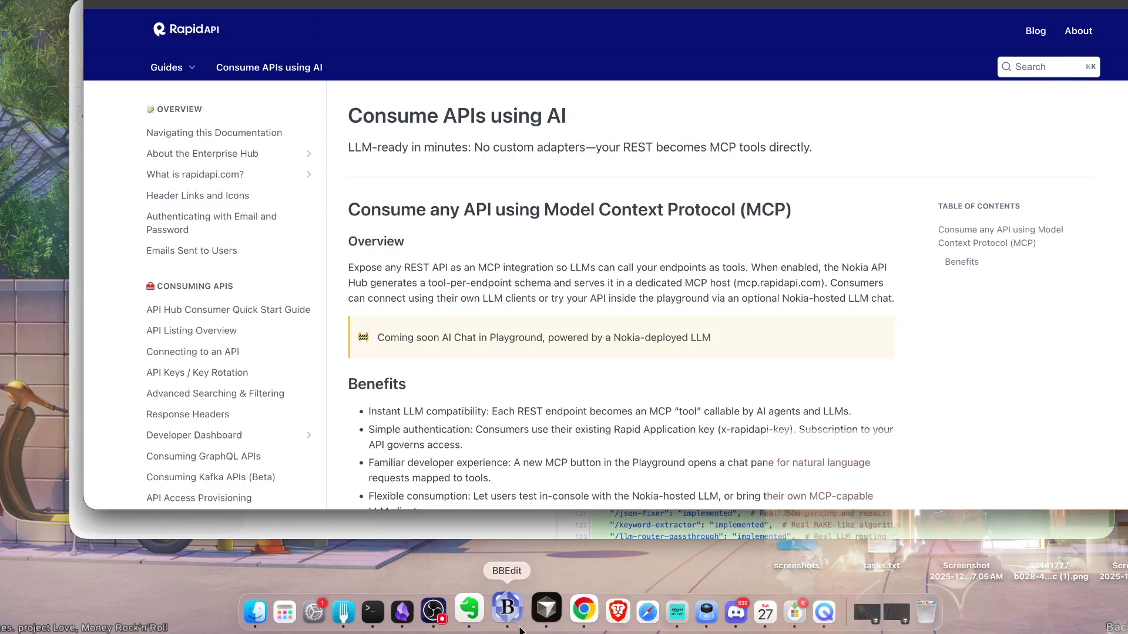
pyautogui.click(416, 619)
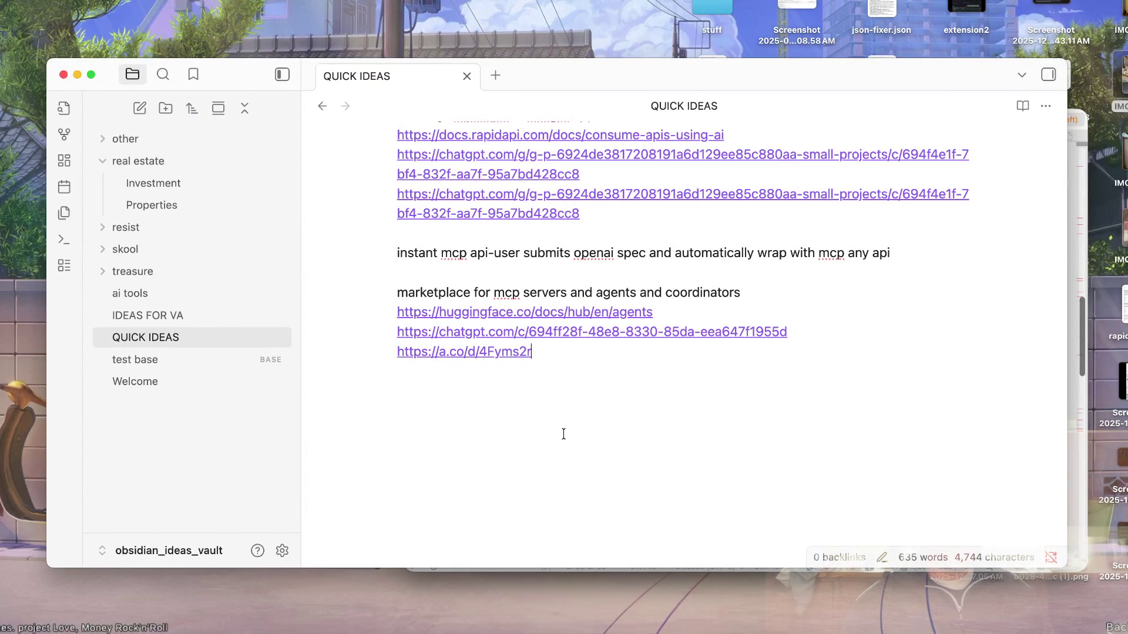
pyautogui.scroll(5, 564, 434)
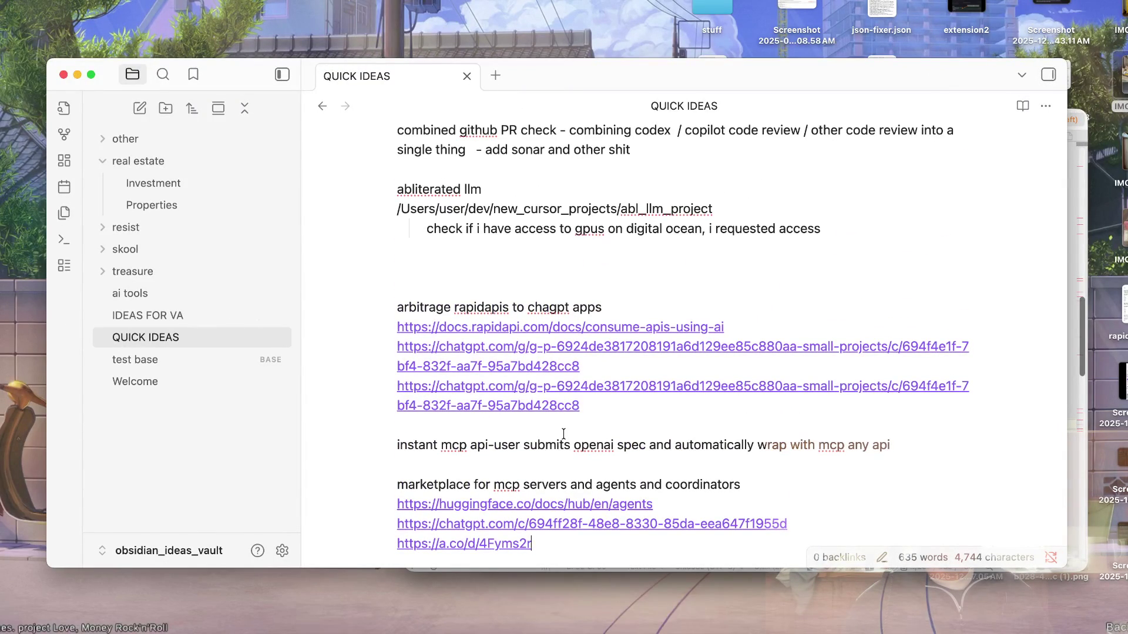
pyautogui.click(560, 328)
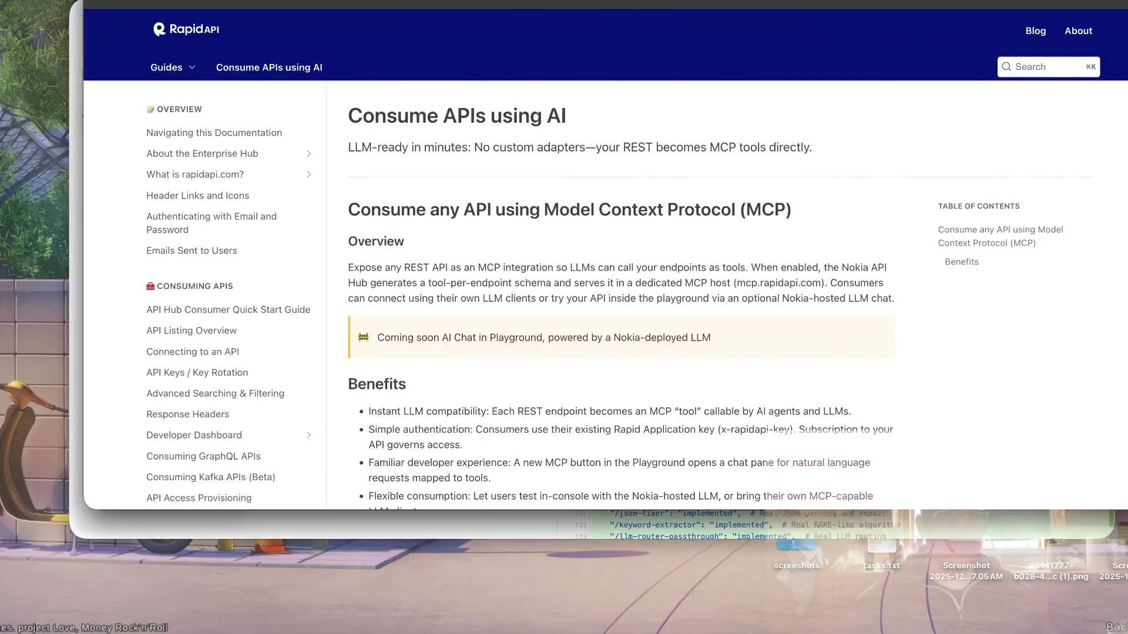
pyautogui.hotkey('ctrl', 'Tab')
pyautogui.hotkey('ctrl', 'Tab')
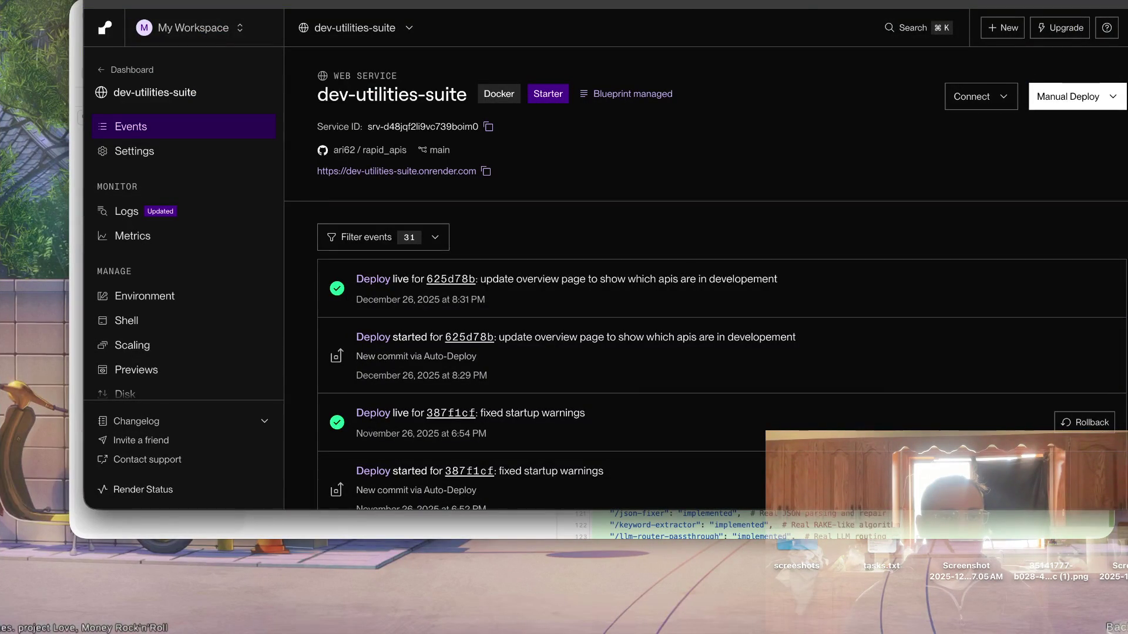
# Cycle past the Render deploy events and API docs tabs to the API Cost Optimizer Swagger page
pyautogui.hotkey('ctrl', 'Tab')
pyautogui.hotkey('ctrl', 'Tab')
pyautogui.hotkey('ctrl', 'Tab')
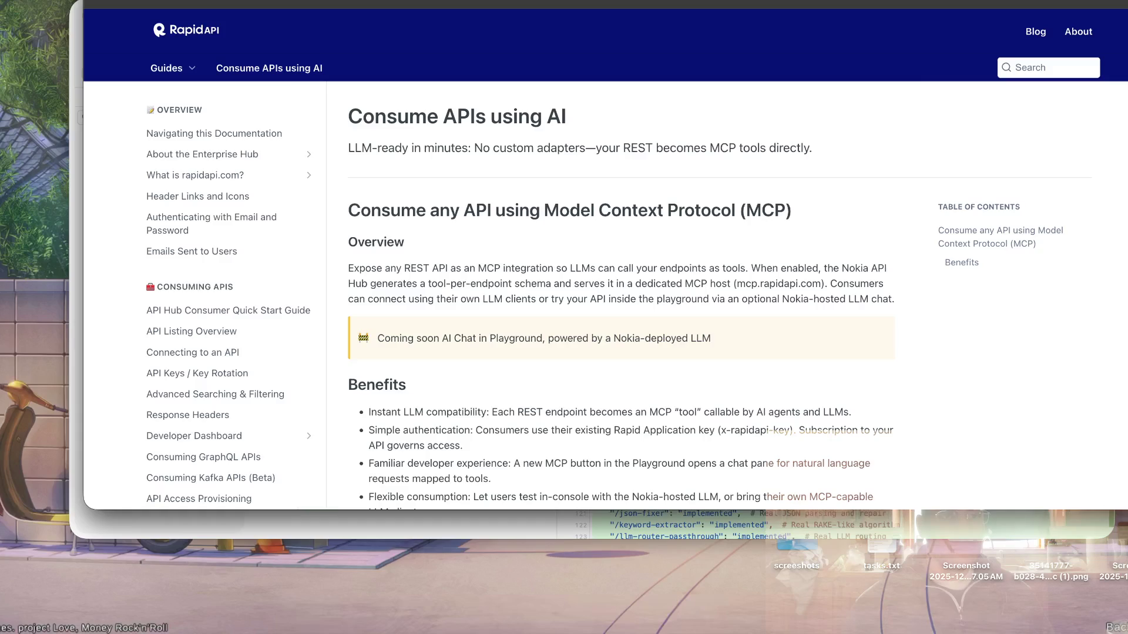
pyautogui.hotkey('ctrl', 'Tab')
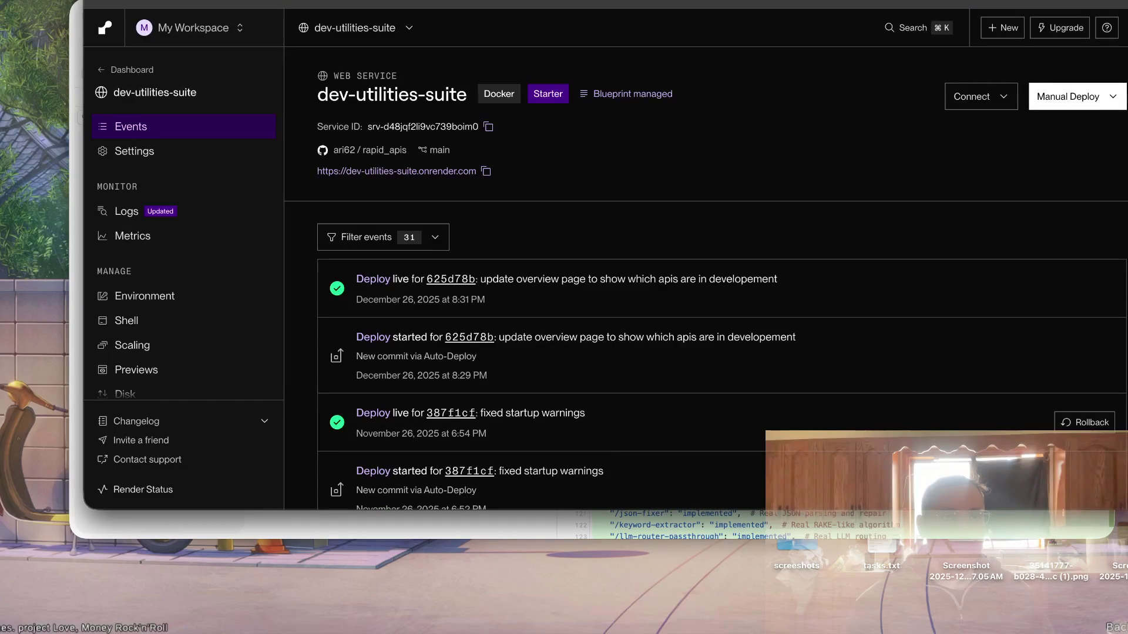
pyautogui.hotkey('ctrl', 'shift', 'Tab')
pyautogui.hotkey('ctrl', 'shift', 'Tab')
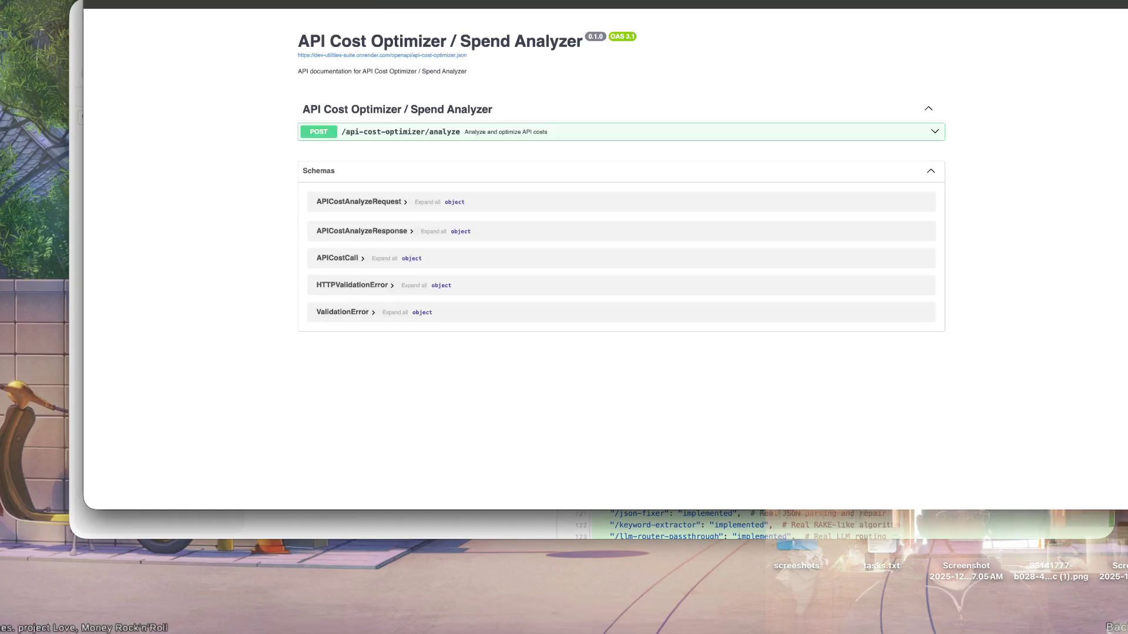
pyautogui.hotkey('ctrl', 'Tab')
# Bring up Fork's dev-utilities-suite commit history, then close the Fork window
pyautogui.click(81, 22)
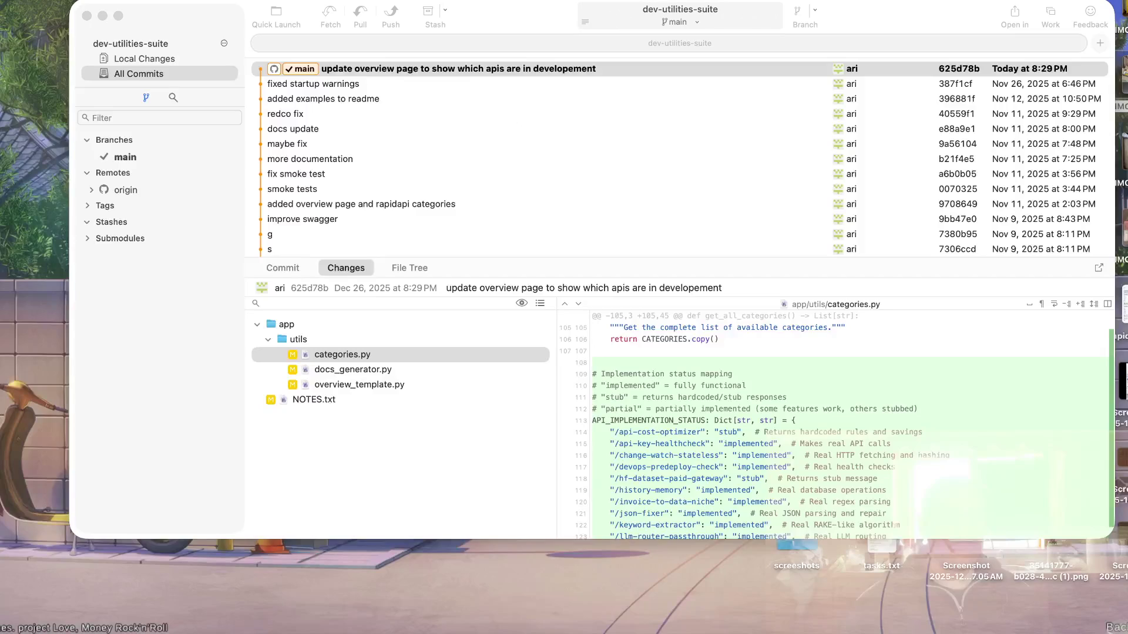
pyautogui.click(85, 18)
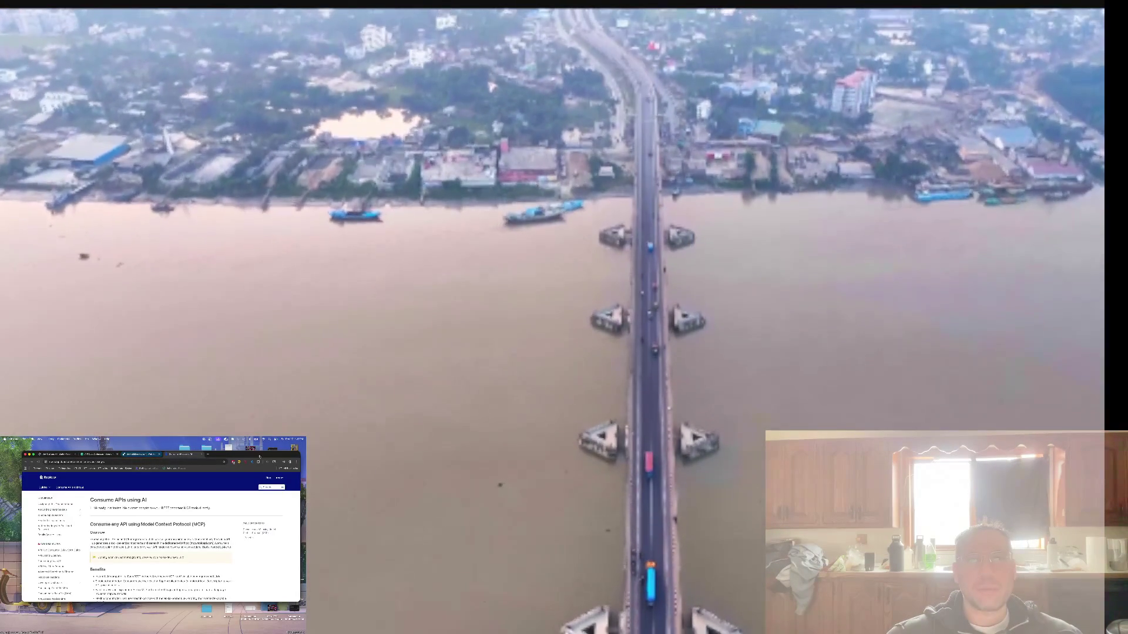
# Shift the browser window slightly left alongside RapidAPI's 'Consume APIs using AI' guide
pyautogui.moveTo(259, 457); pyautogui.dragTo(244, 452)
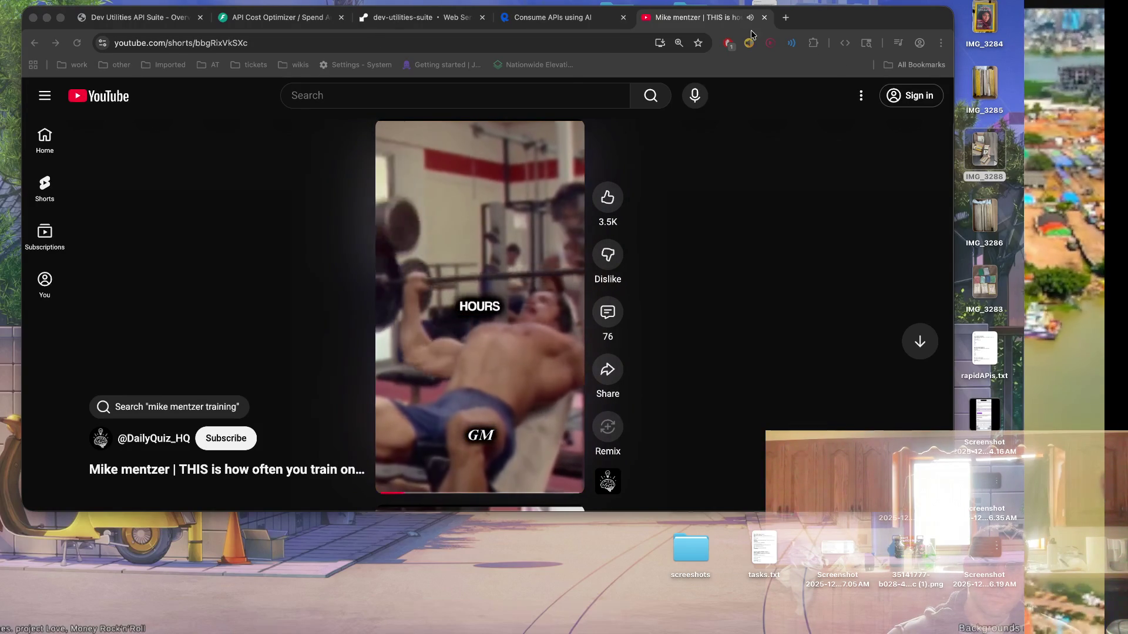
# Close the weight-training YouTube Short's tab, returning to RapidAPI's MCP guide
pyautogui.click(764, 18)
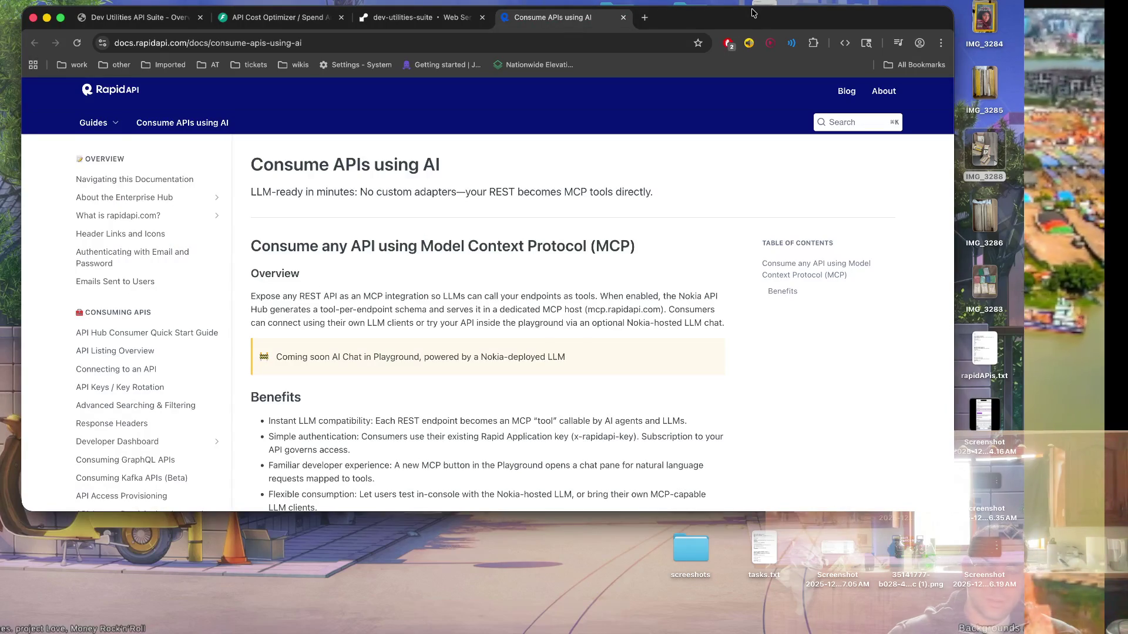
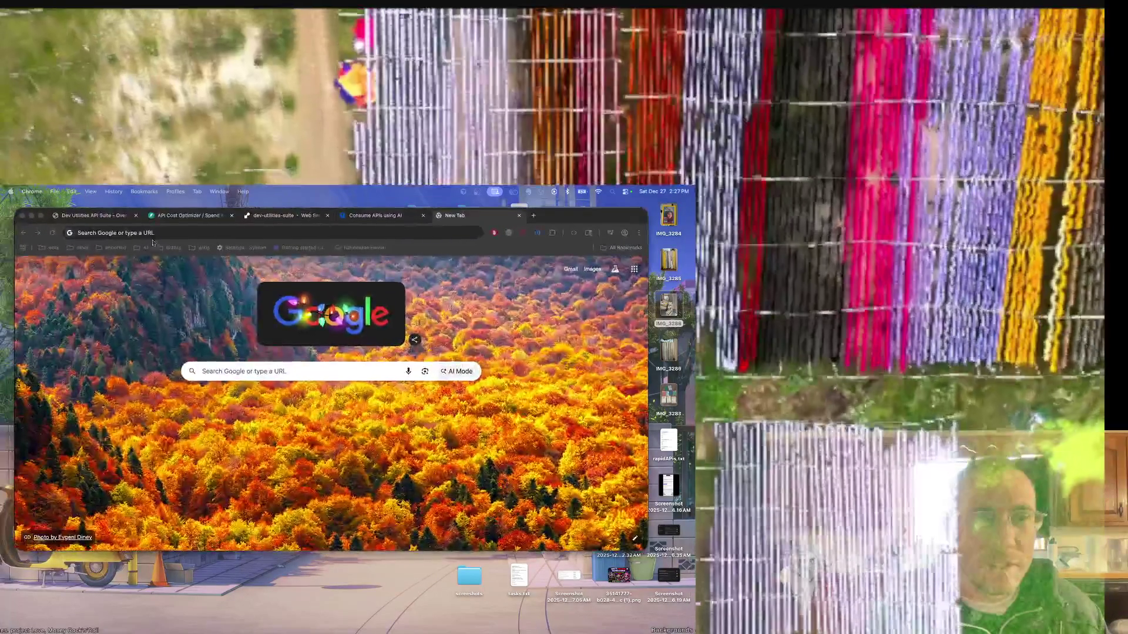
# Load zillow.com in the new Chrome tab by entering 'zillow' in the address bar
pyautogui.click(153, 234)
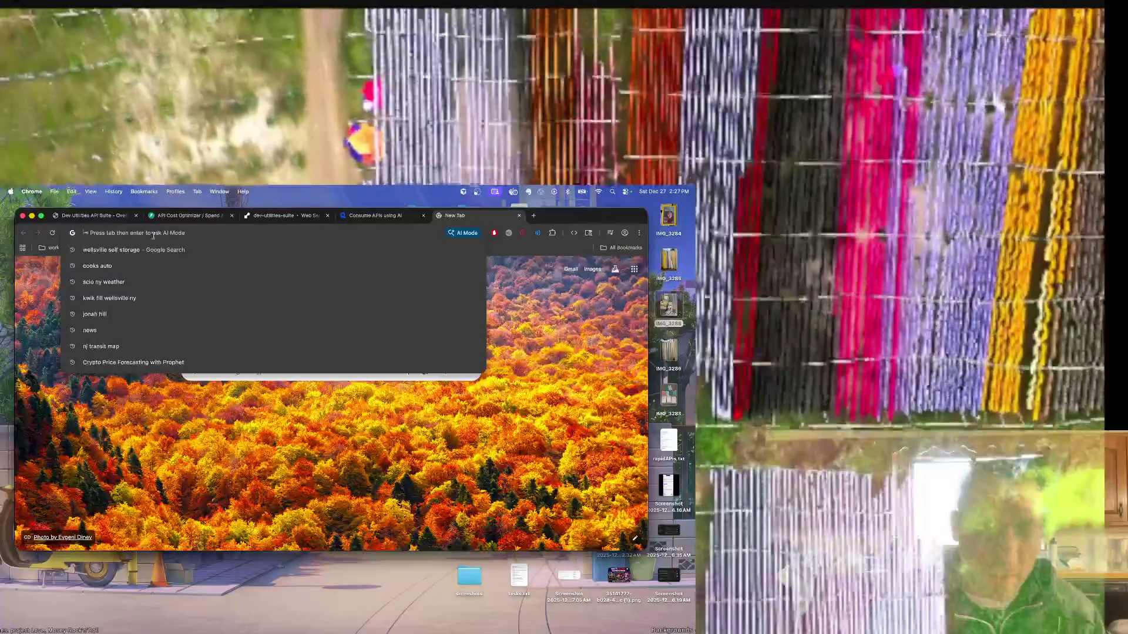
pyautogui.write('zillow')
pyautogui.press('Return')
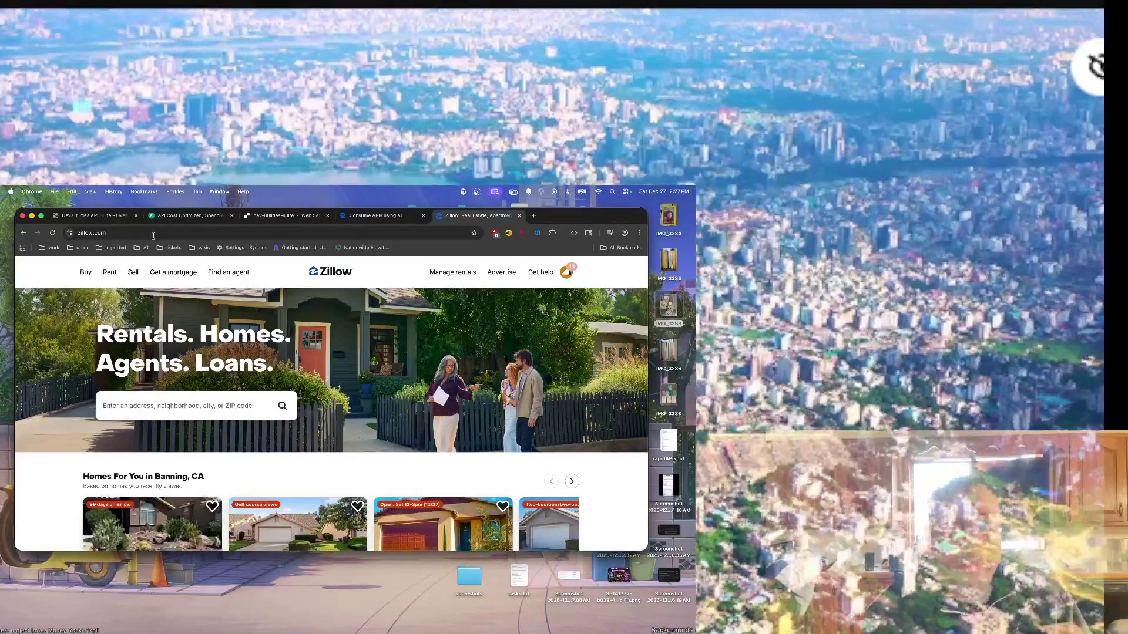
# Rerun the recent 'Cape Coral, FL' home search from the homepage search history
pyautogui.click(131, 397)
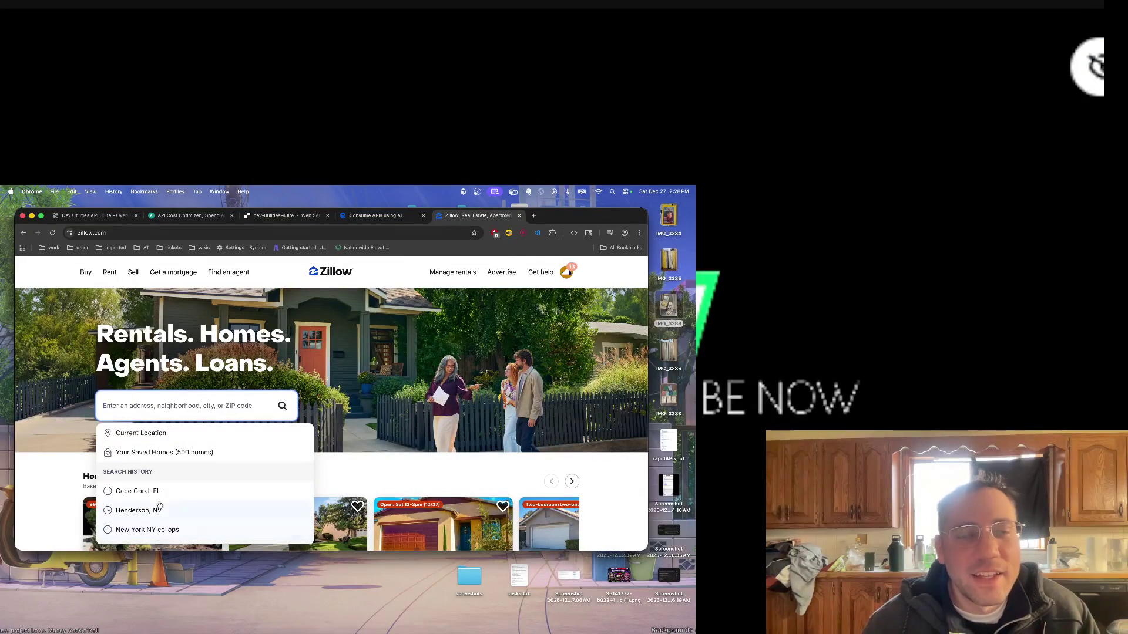
pyautogui.click(158, 491)
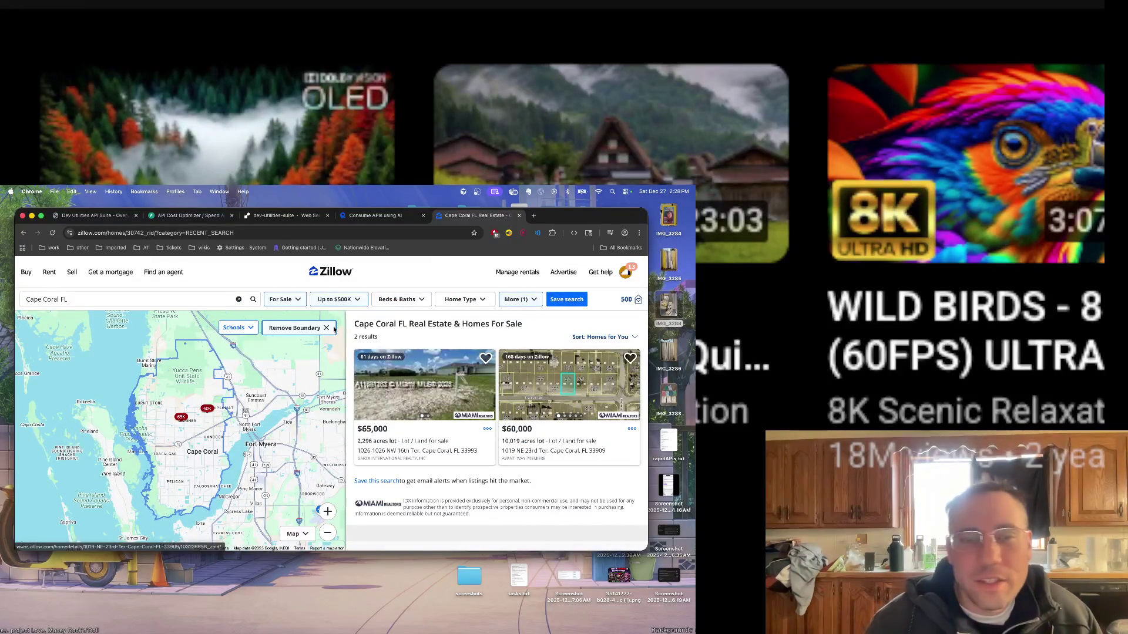
# Remove the Cape Coral map boundary and exclude Lots/Land from the home types
pyautogui.click(325, 329)
pyautogui.click(462, 299)
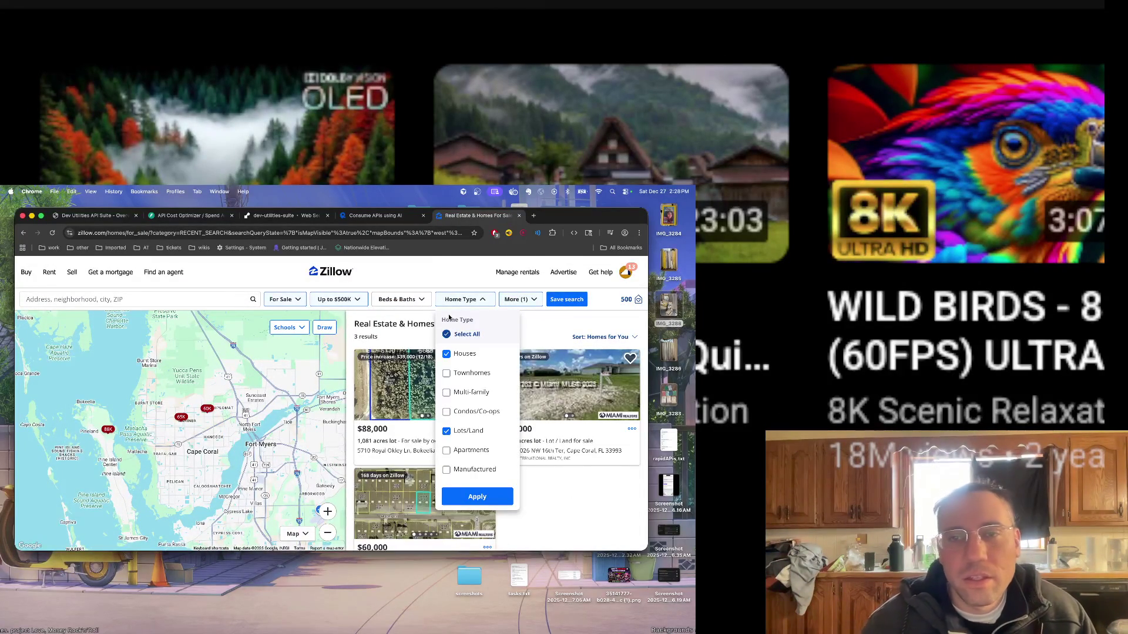
pyautogui.click(446, 431)
pyautogui.click(544, 330)
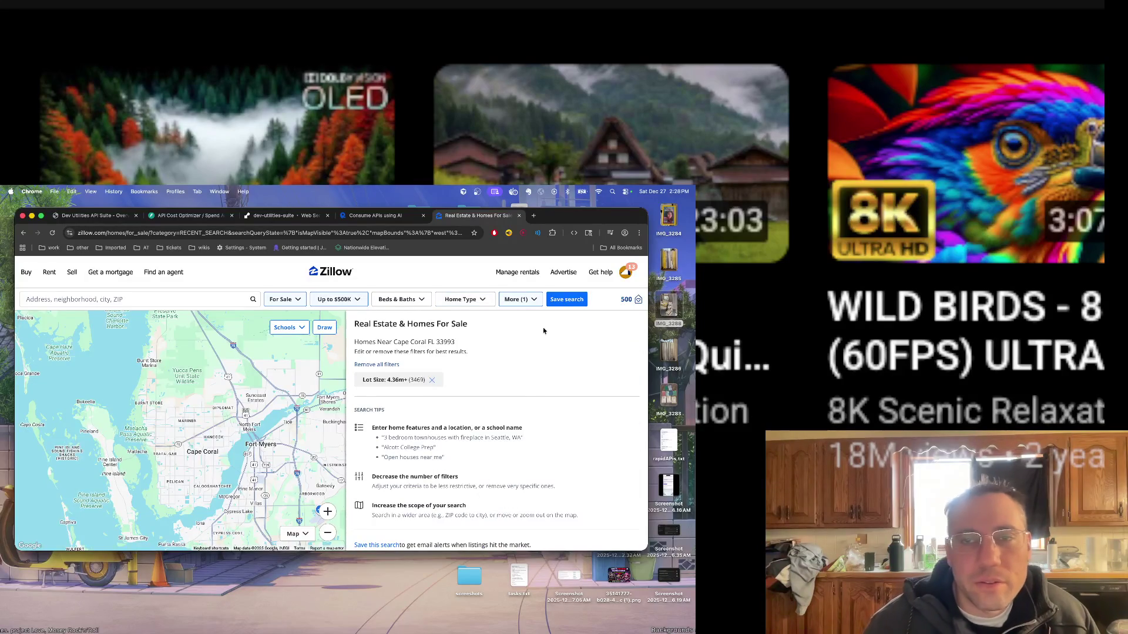
# Clear the Lot Size filter to show all 3,469 homes for sale
pyautogui.click(529, 302)
pyautogui.scroll(-10, 419, 440)
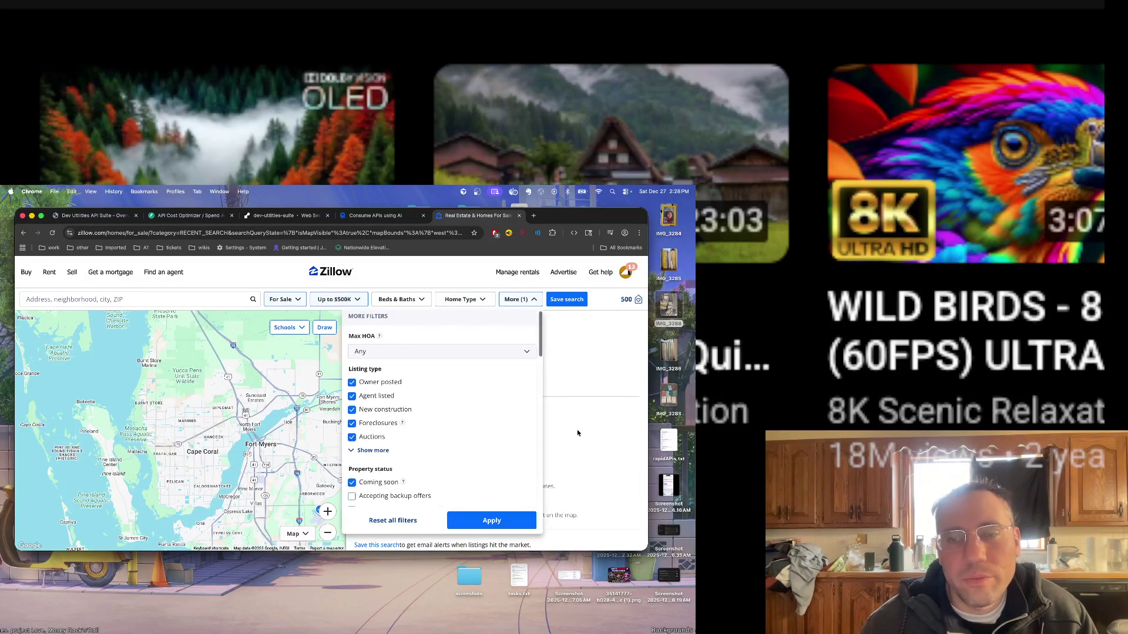
pyautogui.scroll(10, 477, 418)
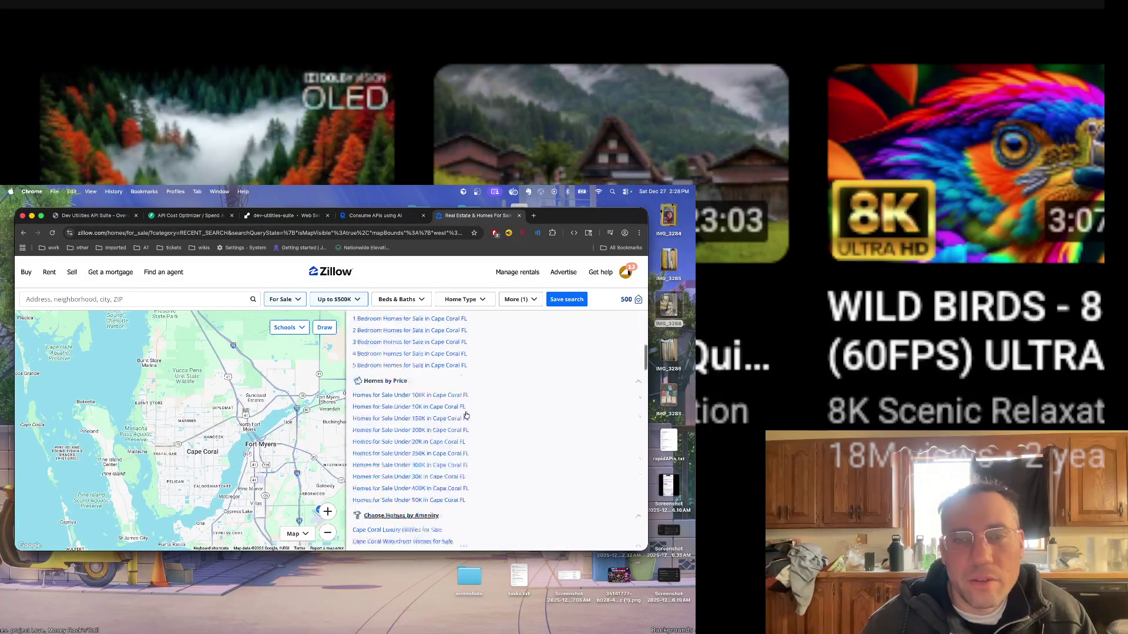
pyautogui.click(431, 382)
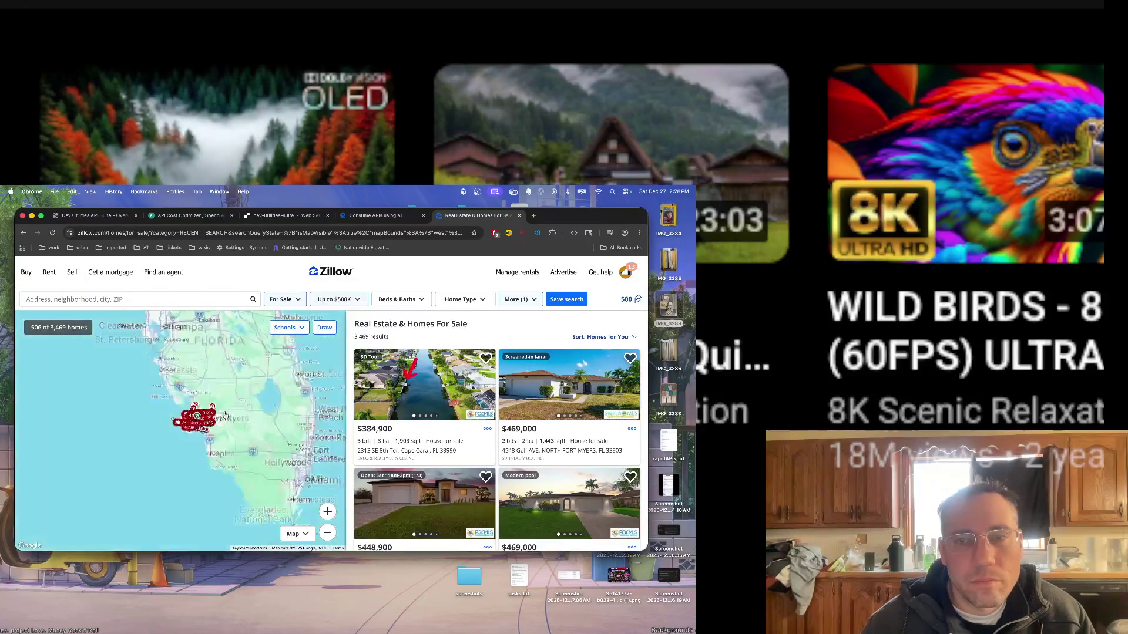
# Set a minimum lot size in More filters and apply it, narrowing results to 9 homes
pyautogui.click(519, 300)
pyautogui.scroll(-10, 452, 415)
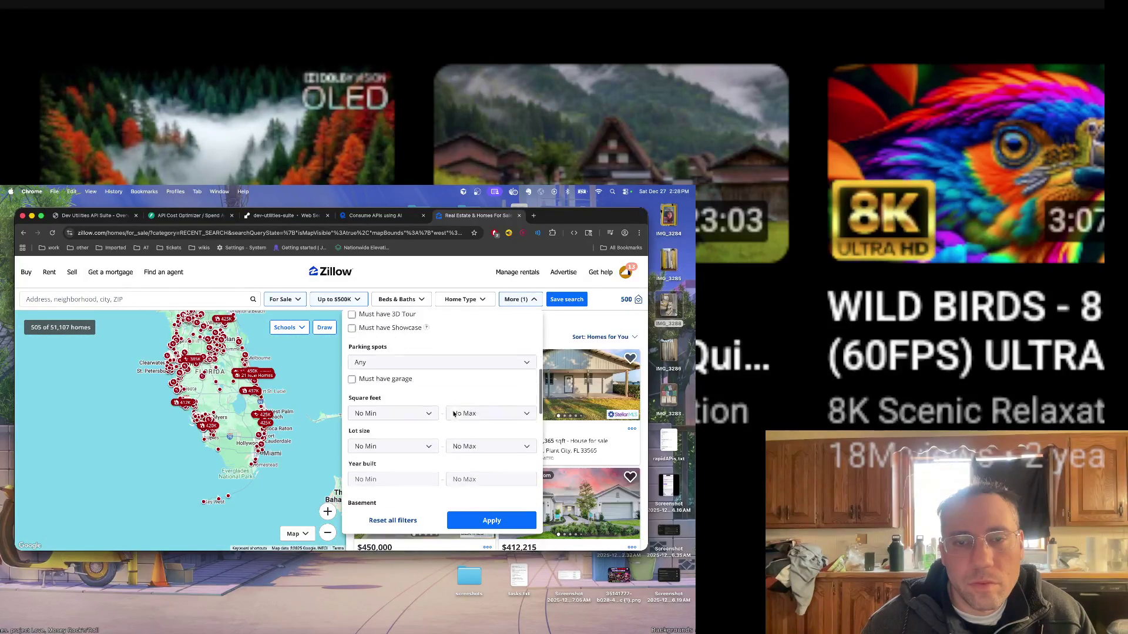
pyautogui.click(411, 407)
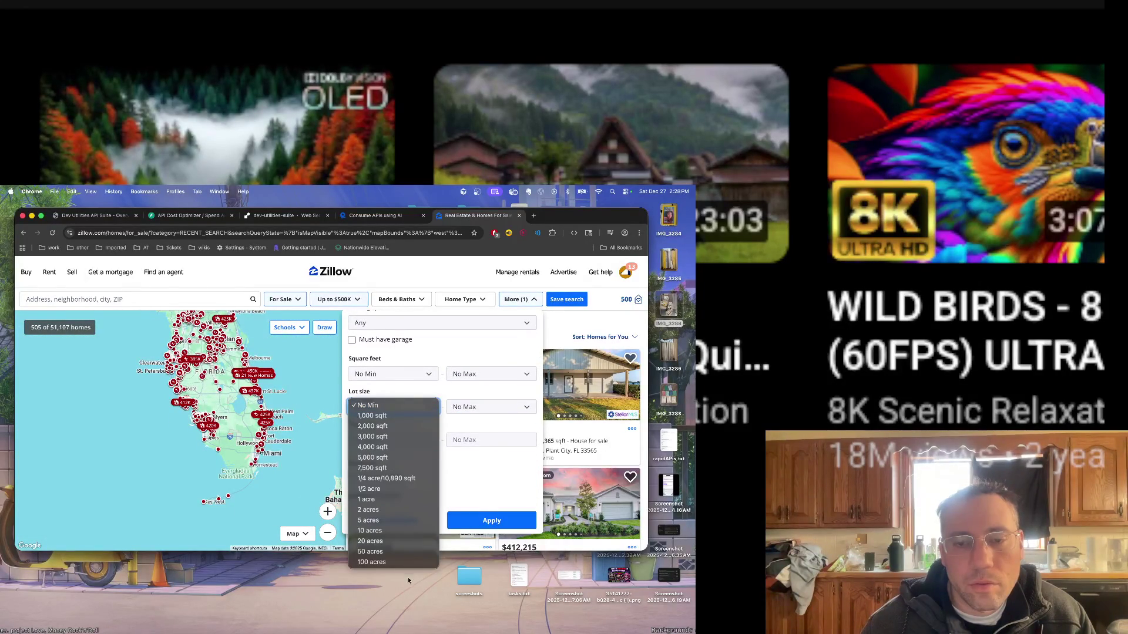
pyautogui.click(429, 561)
pyautogui.click(491, 520)
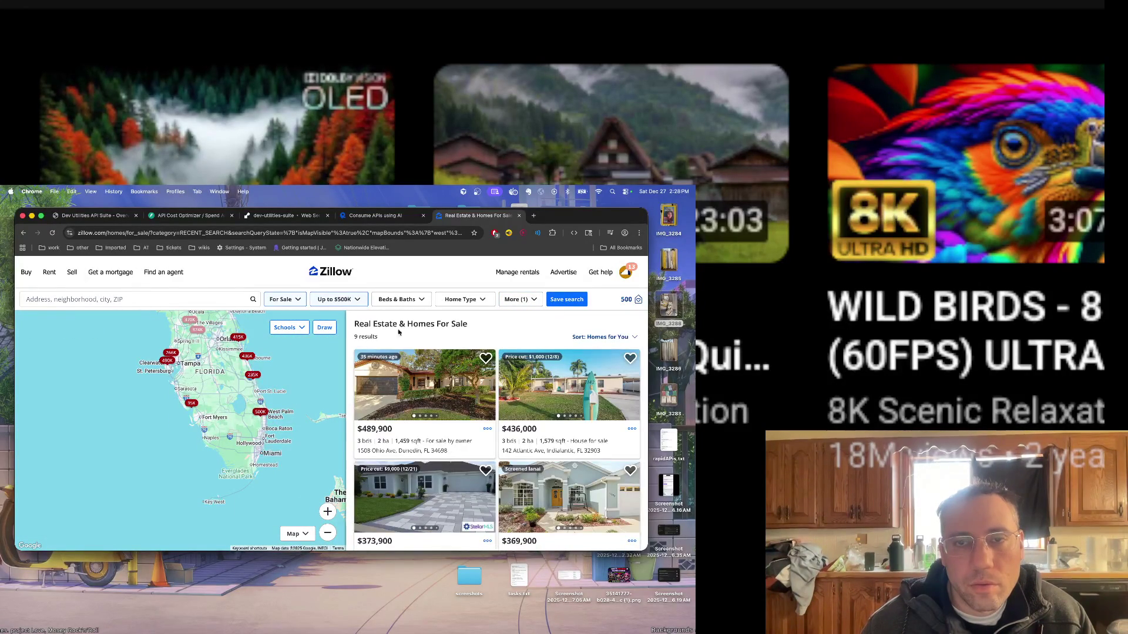
# Review home type choices, preview the $235,000 Vero Beach listing and pan the Florida map
pyautogui.click(460, 299)
pyautogui.click(460, 300)
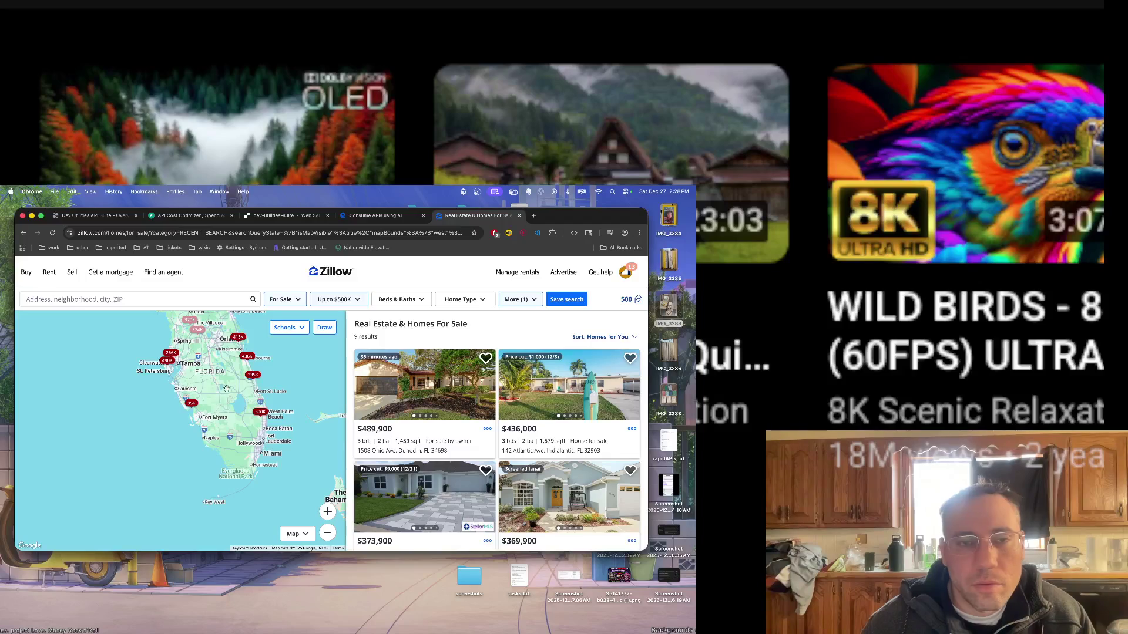
pyautogui.click(252, 374)
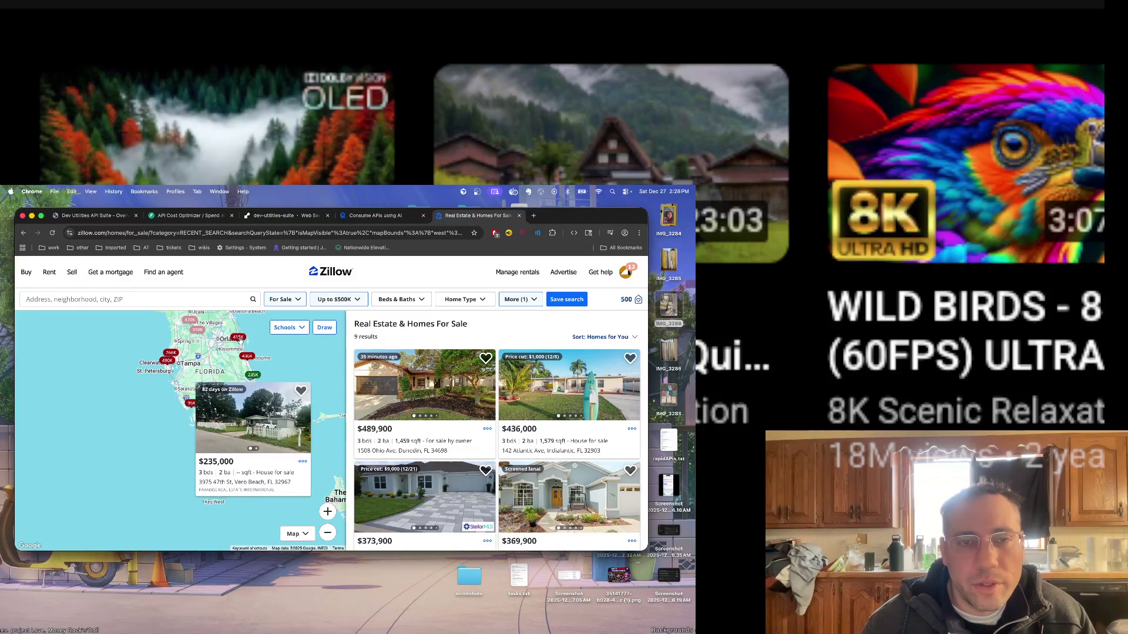
pyautogui.moveTo(255, 420); pyautogui.dragTo(268, 493)
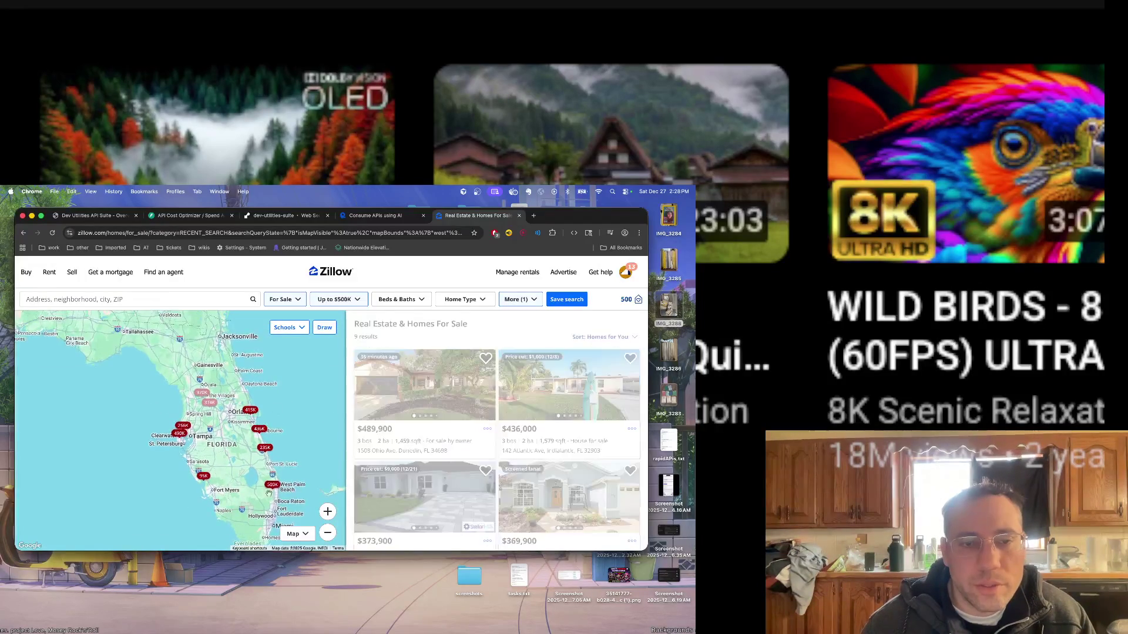